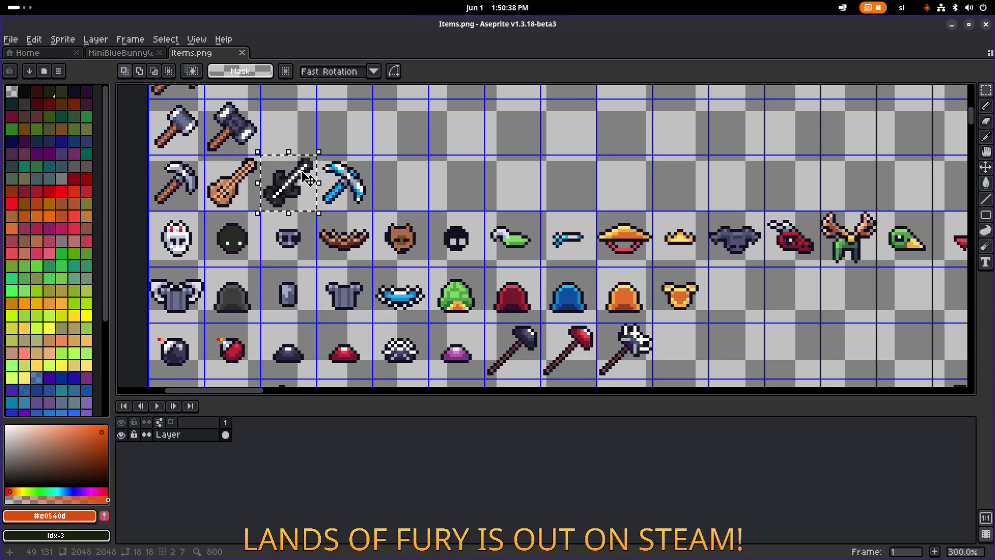
- Nudge the selected dark sword sprite one pixel right, between the lute and blue pickaxe
key("Right")
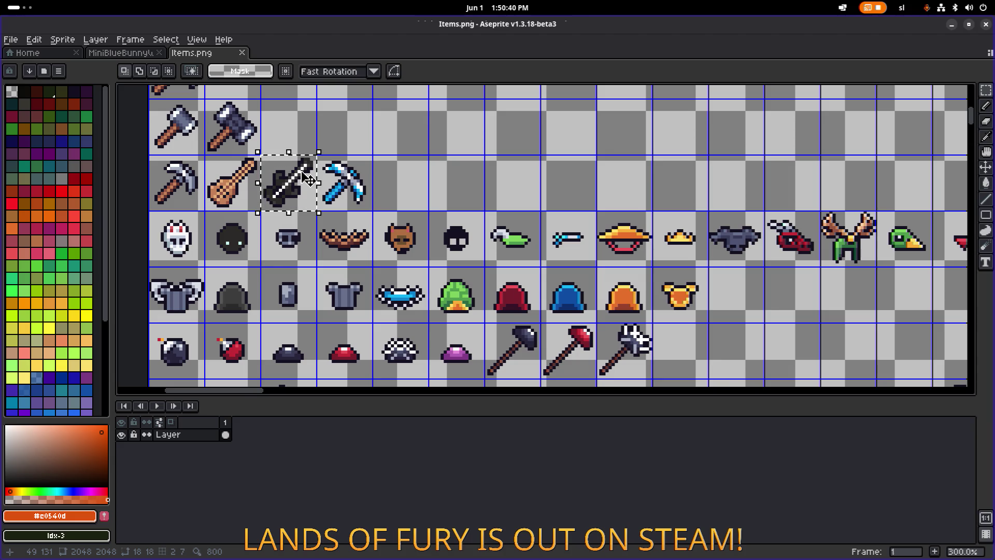
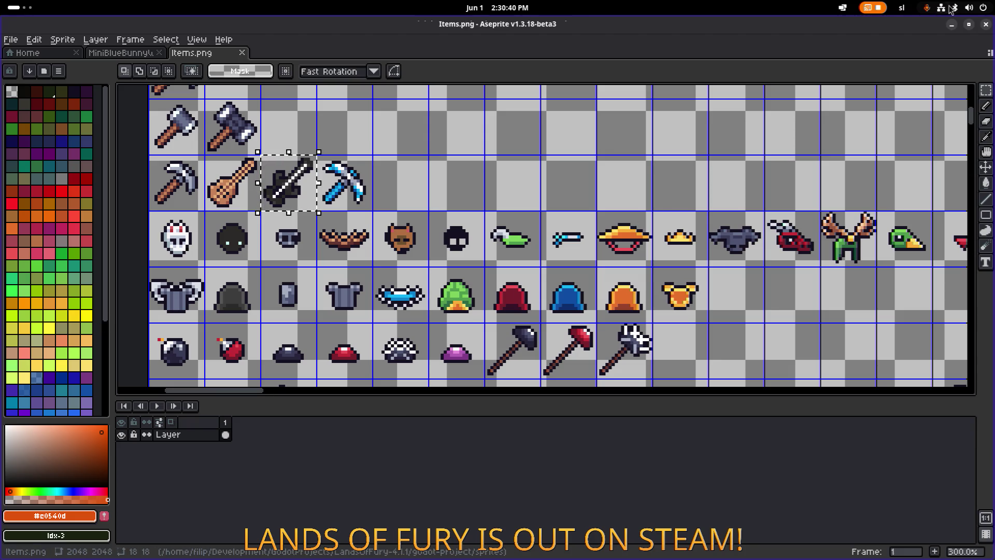
- Minimize Aseprite's Items.png sprite sheet to bring VS Code with MovementSystem.cs forward
left_click(952, 24)
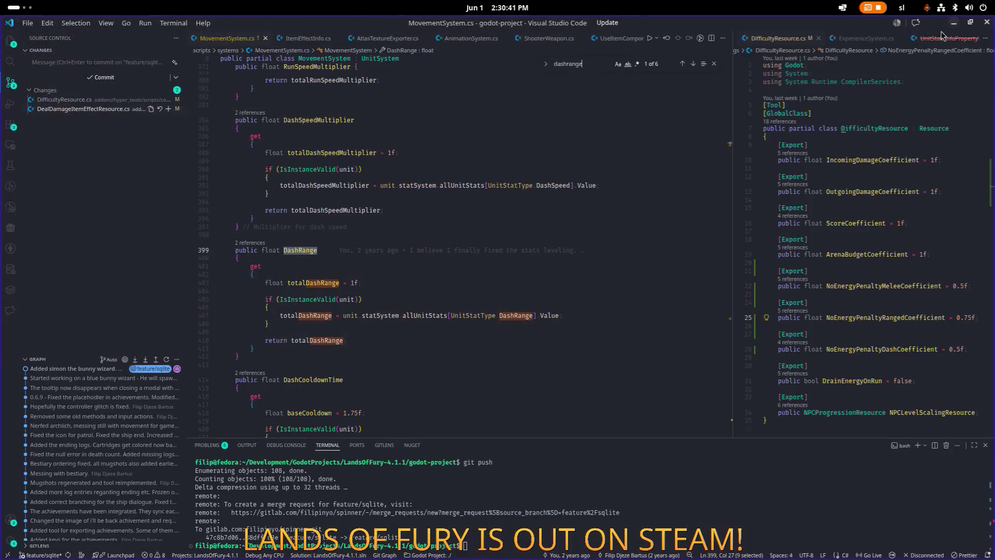
left_click(529, 242)
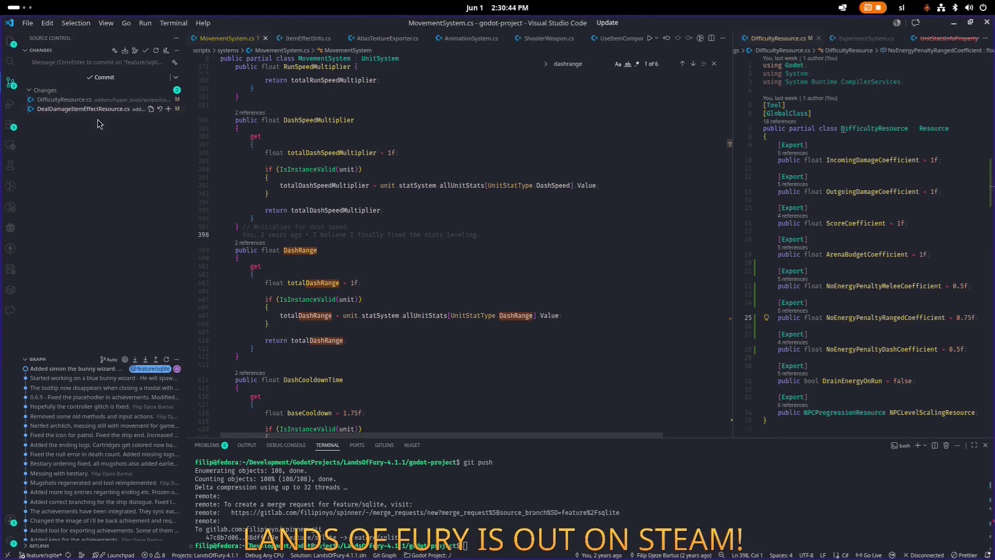
left_click(69, 101)
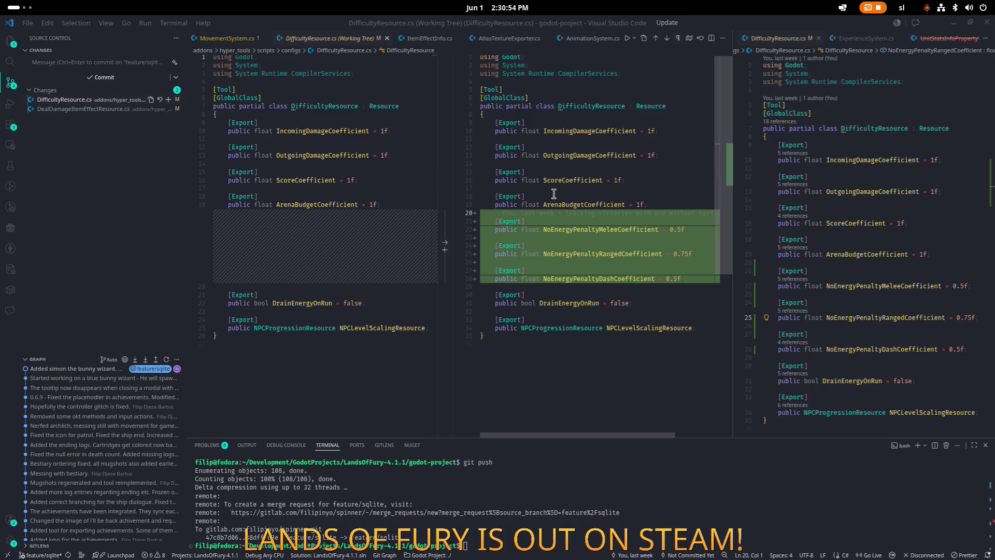
left_click(625, 230)
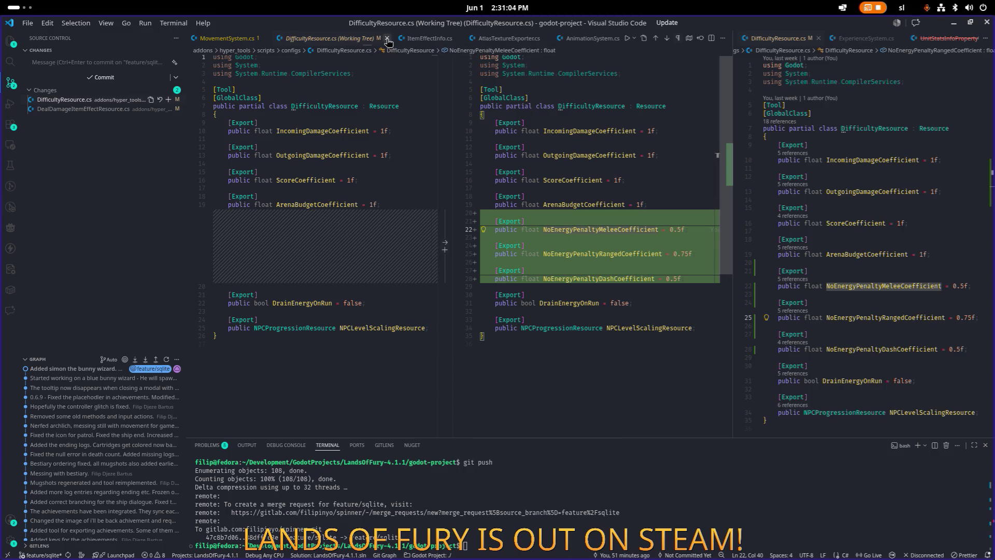
left_click(388, 41)
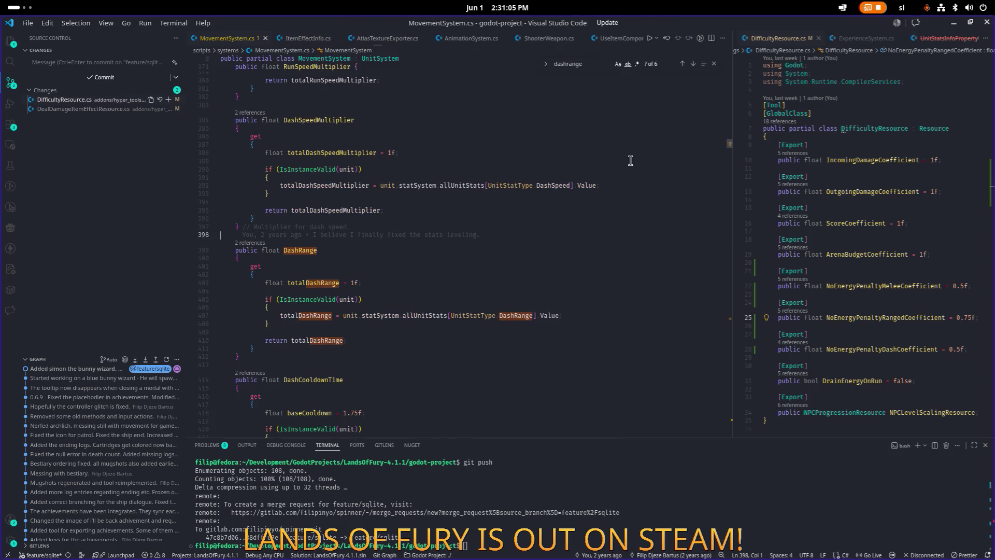
- Place the caret on the DashRange getter in MovementSystem.cs, then minimize VS Code to reach Godot
left_click(593, 204)
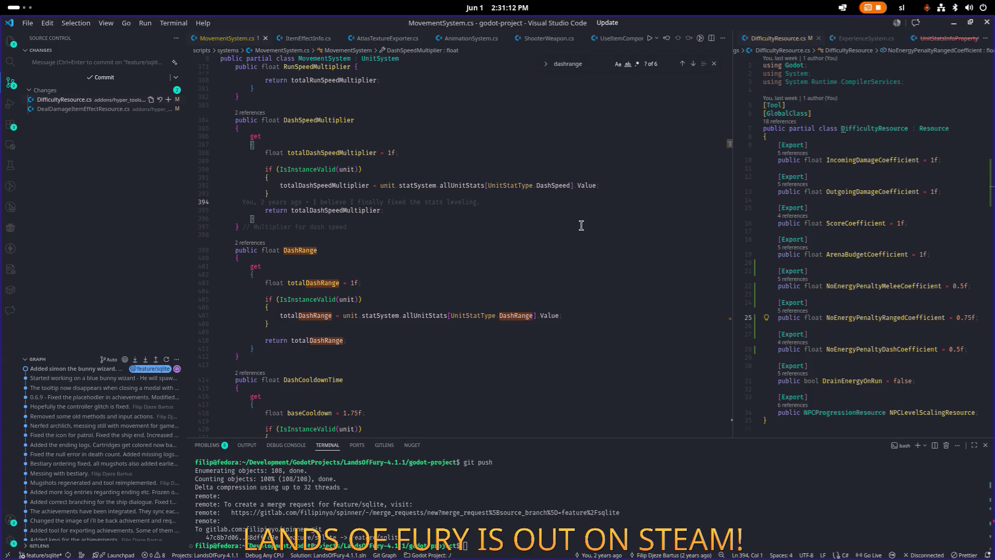
scroll(583, 226, "down", 2)
left_click(585, 226)
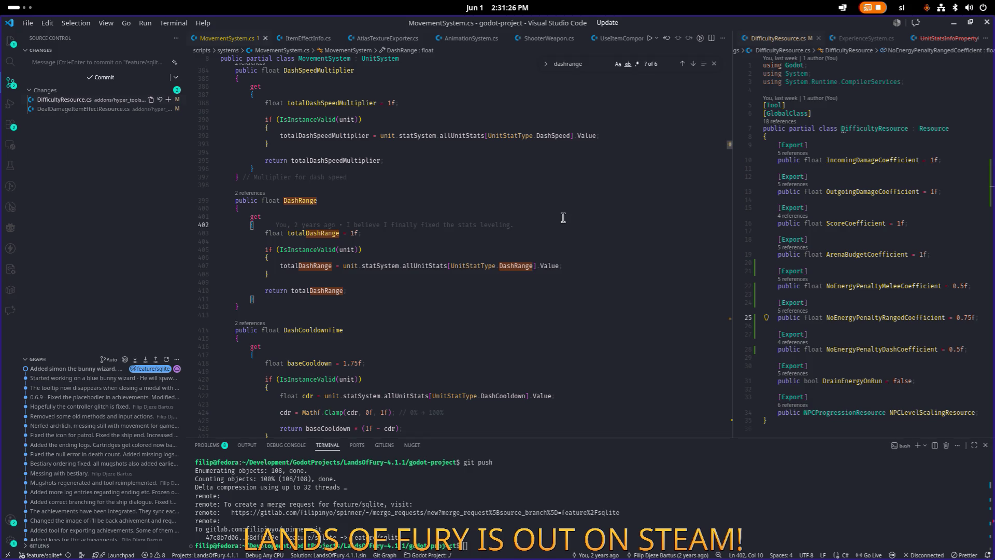
left_click(560, 217)
left_click(953, 24)
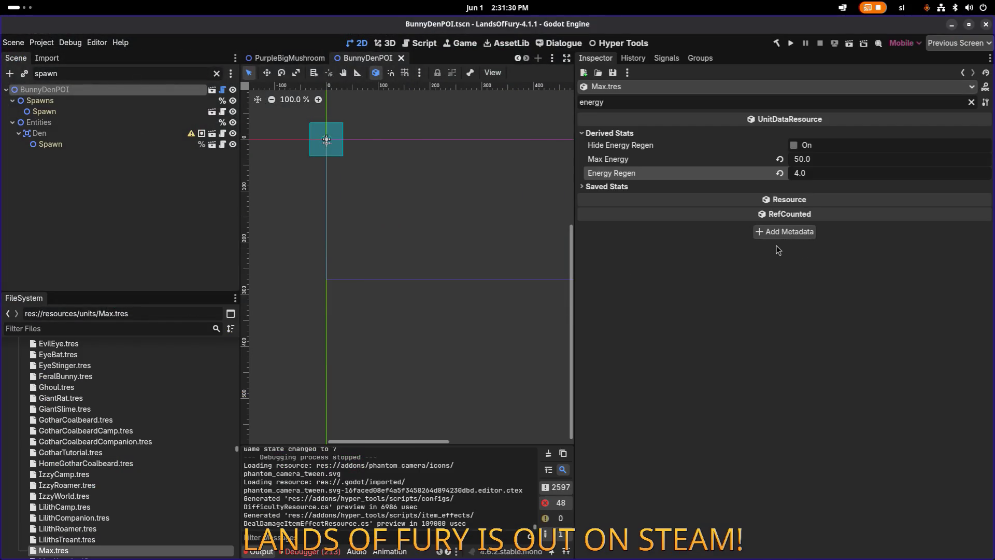
- Clear the energy filter in Max.tres's inspector and scroll through all its properties
left_click(971, 103)
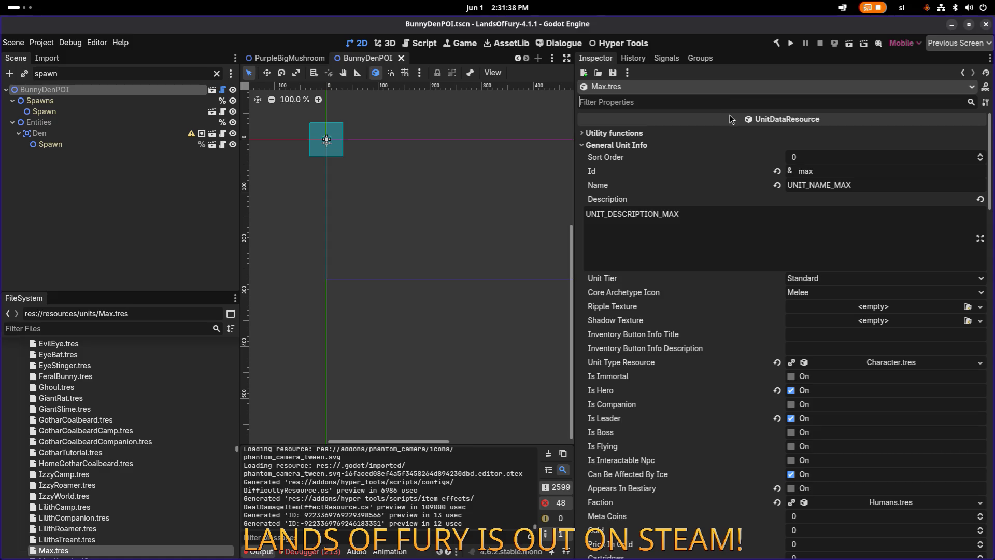
scroll(720, 167, "down", 4)
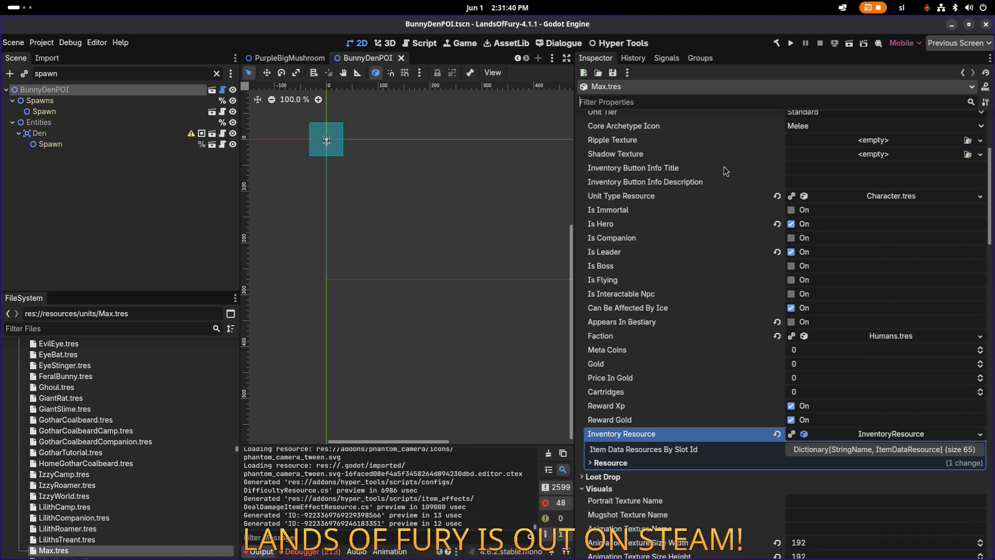
scroll(780, 203, "down", 3)
scroll(783, 203, "down", 4)
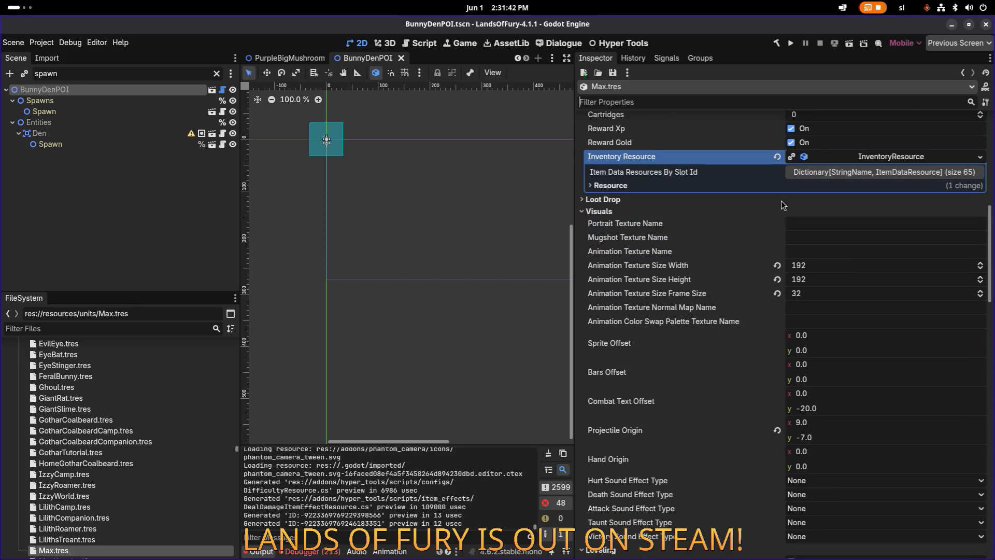
scroll(782, 203, "up", 3)
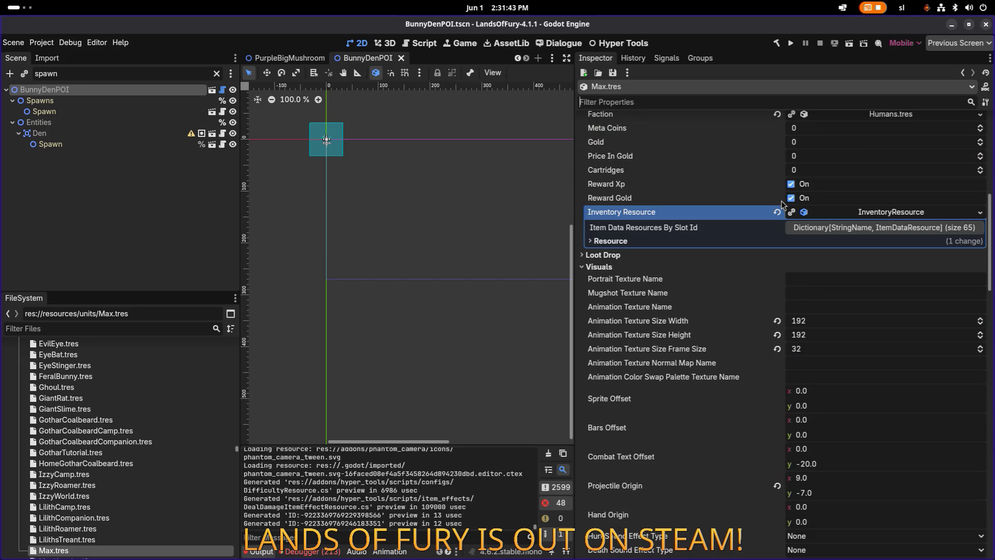
- Expand and collapse the Inventory Resource's item slots, then switch back to VS Code
left_click(869, 228)
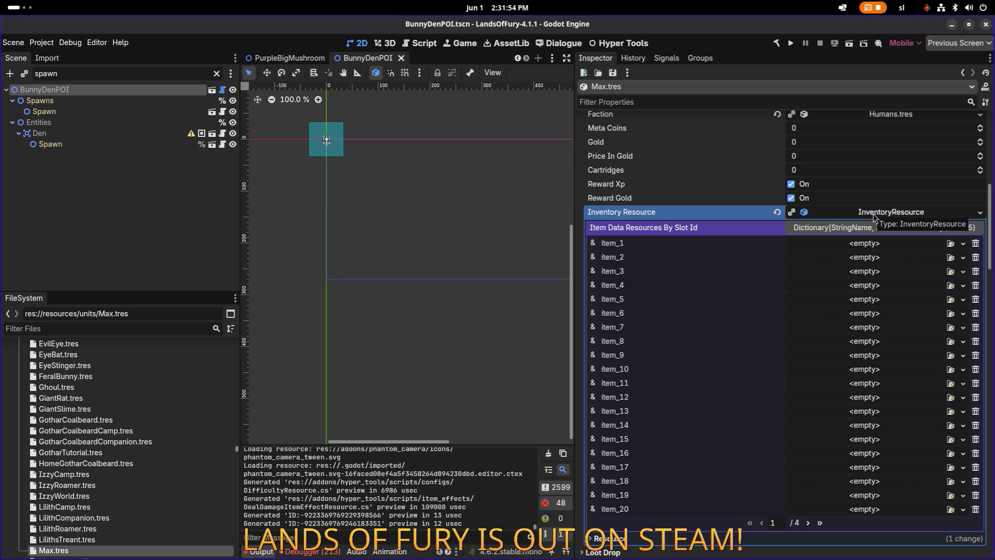
left_click(873, 216)
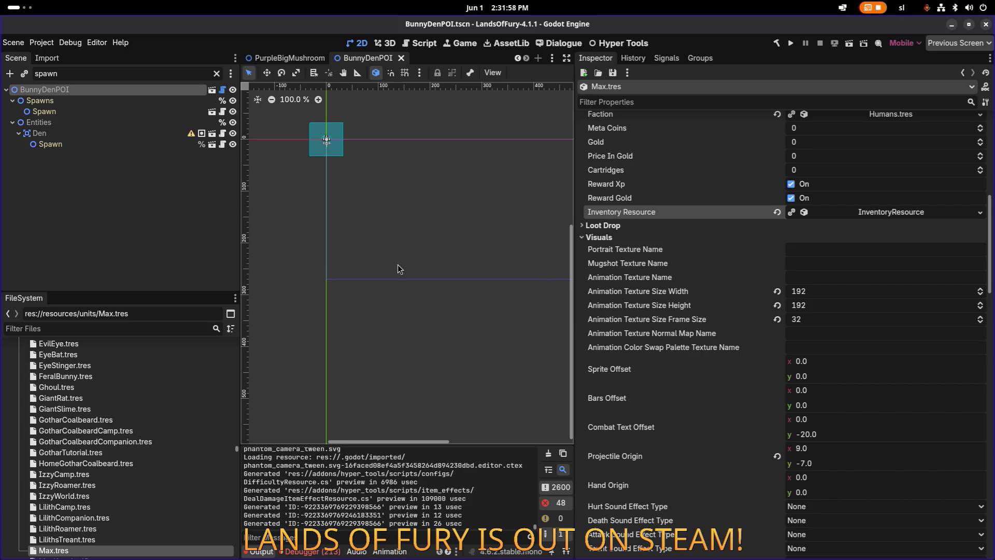
key("alt+Tab")
- Review the DealDamageItemEffectResource.cs working-tree diff from Source Control, then close it
left_click(451, 286)
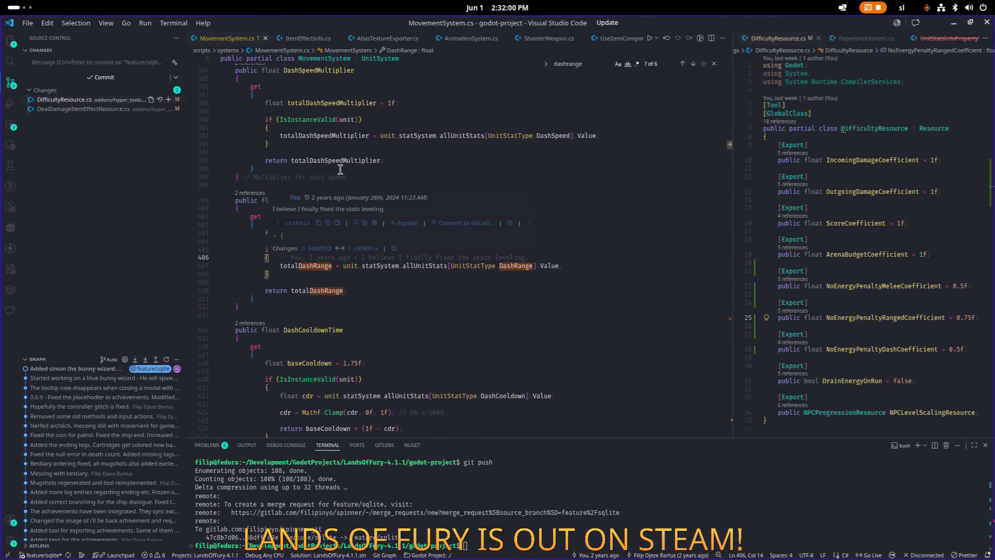
left_click(65, 108)
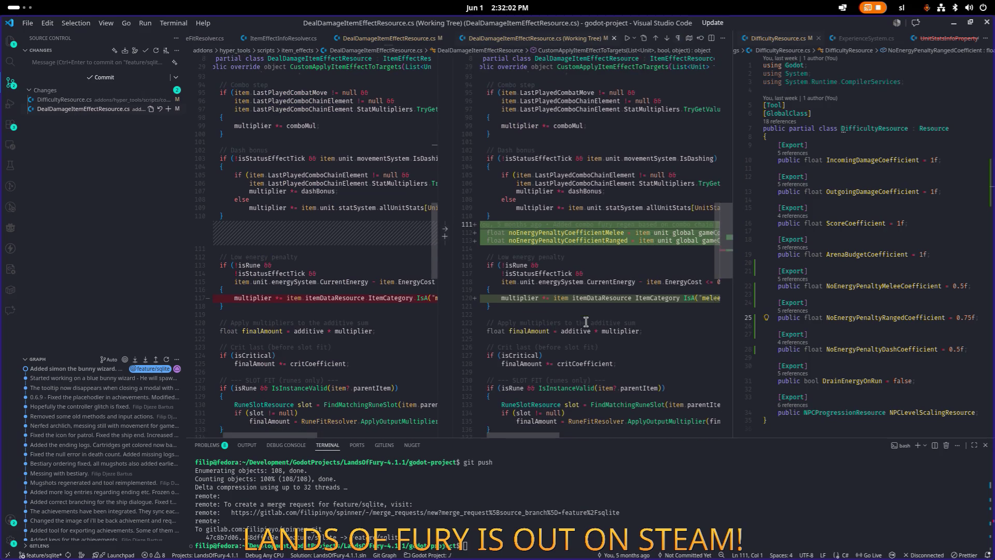
mouse_move(542, 435)
left_mouse_down()
mouse_move(701, 436)
mouse_move(505, 421)
left_mouse_up()
scroll(520, 423, "right", 5)
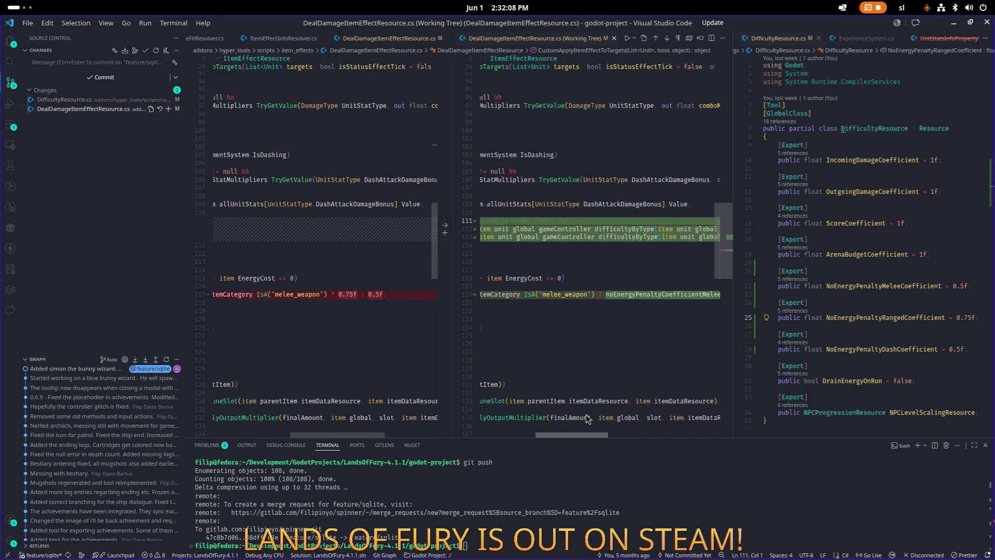
middle_click(491, 41)
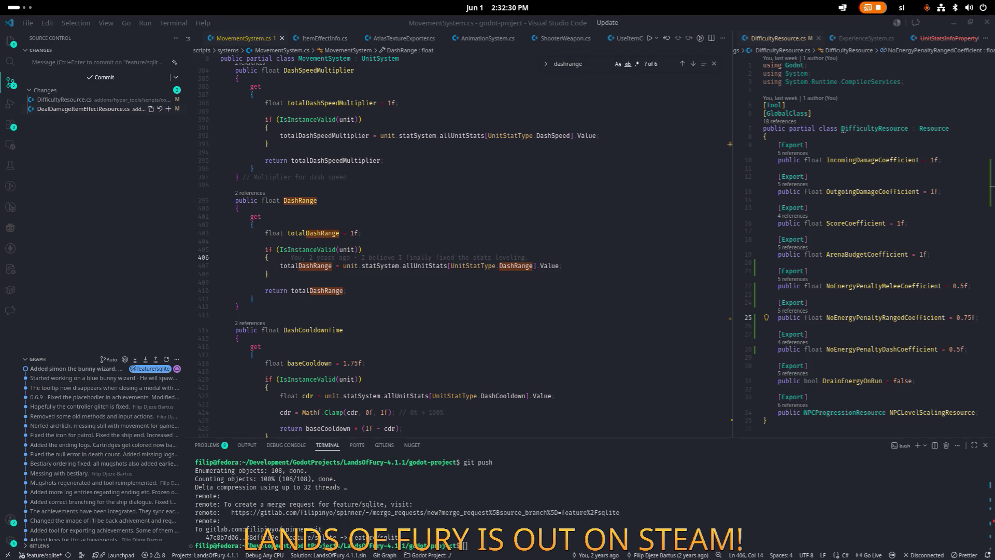
- Find all references to DashRange and jump to its use inside DashLoop
left_click(456, 274)
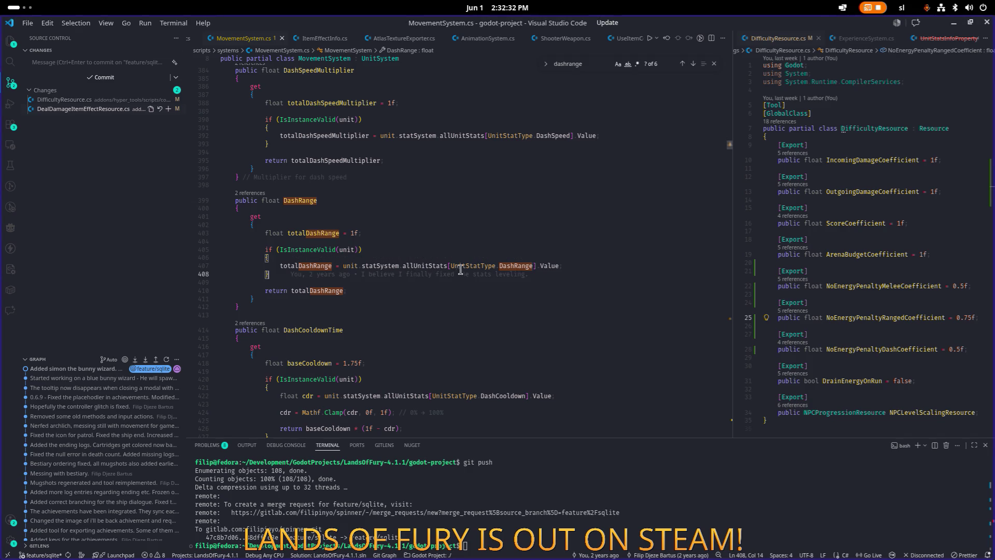
scroll(466, 266, "down", 3)
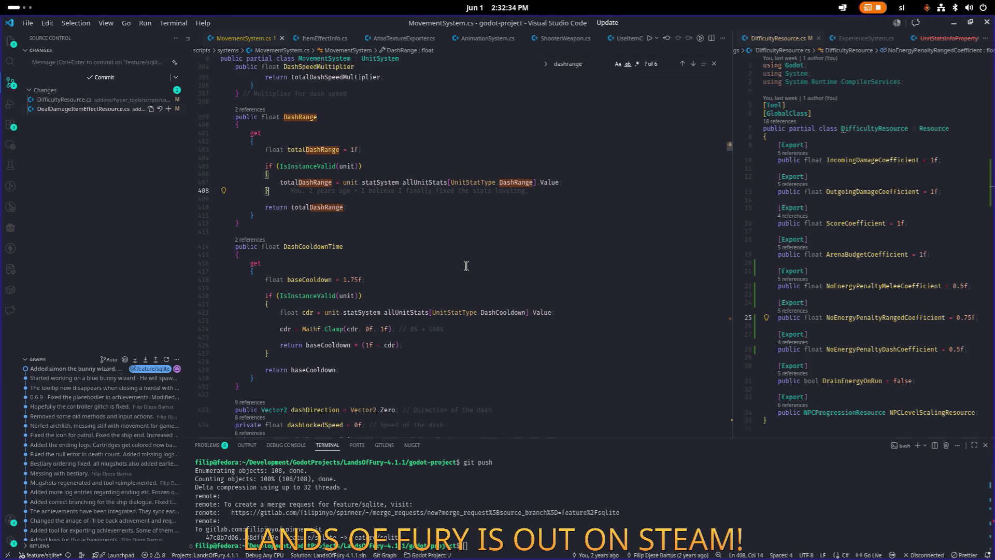
double_click(295, 116)
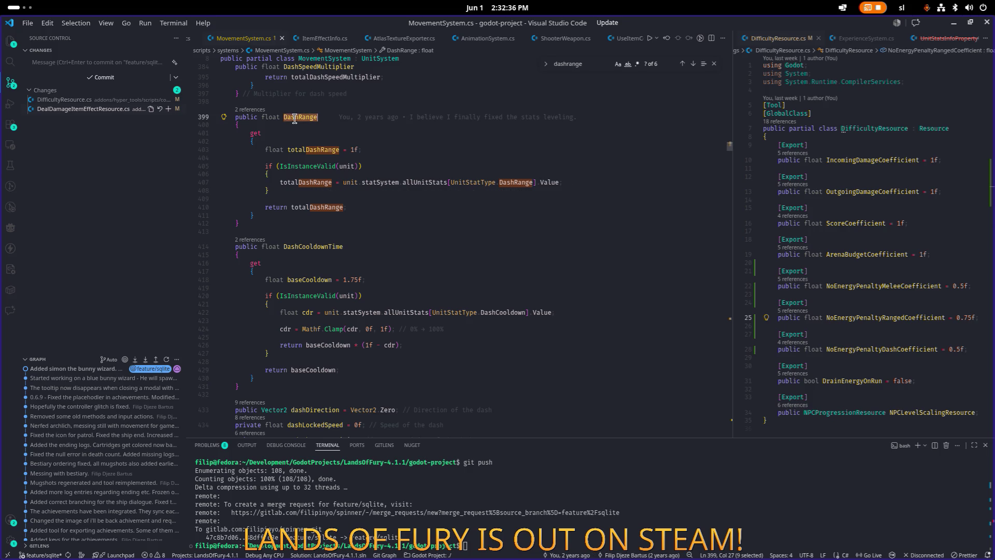
left_click(251, 109)
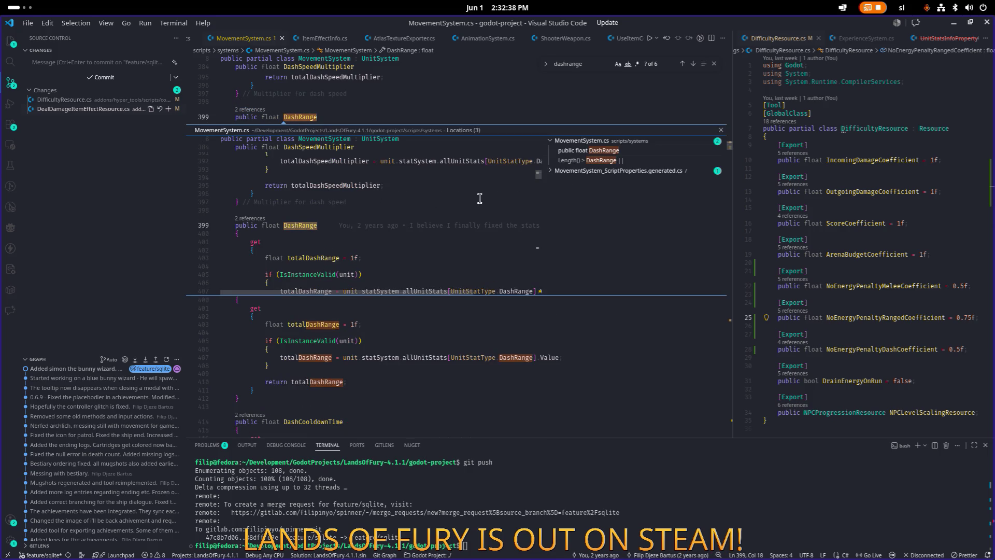
left_click(601, 160)
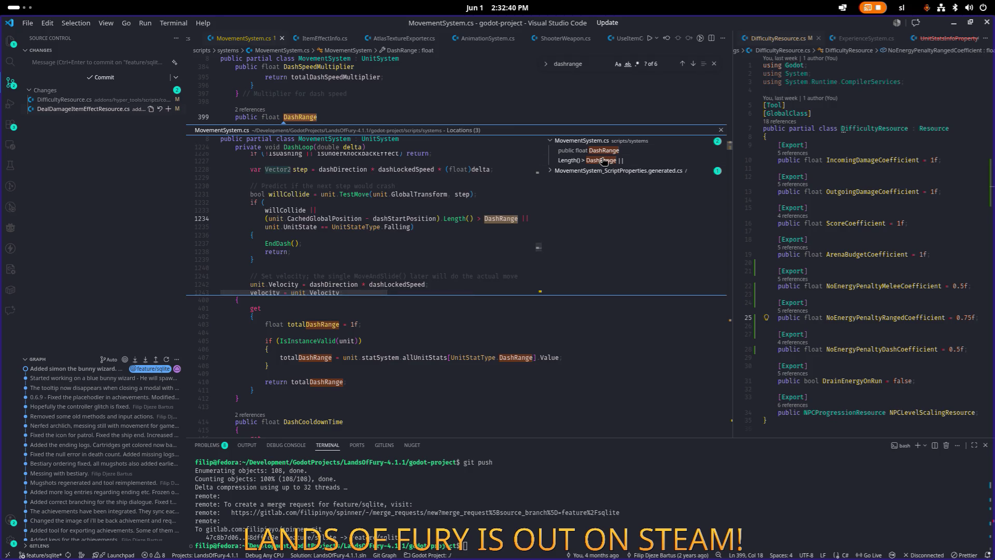
double_click(457, 233)
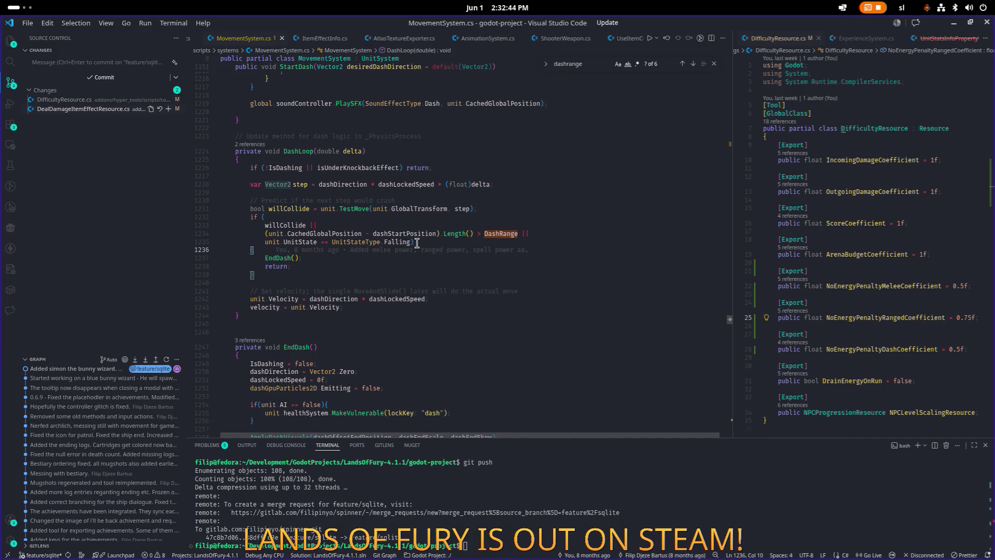
left_click(498, 231)
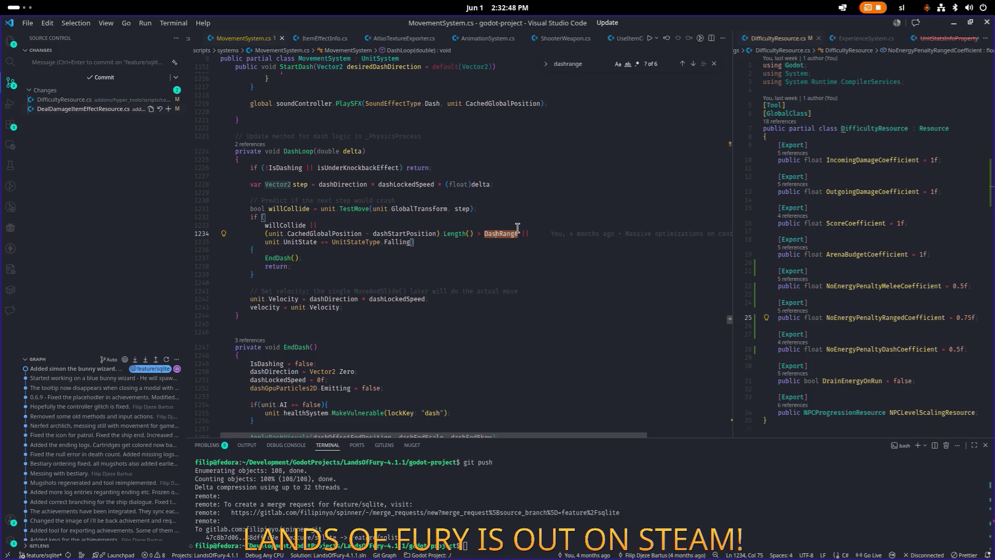
- Search MovementSystem.cs for 'init' and step back to the CustomInit method
scroll(497, 226, "up", 4)
scroll(496, 226, "up", 20)
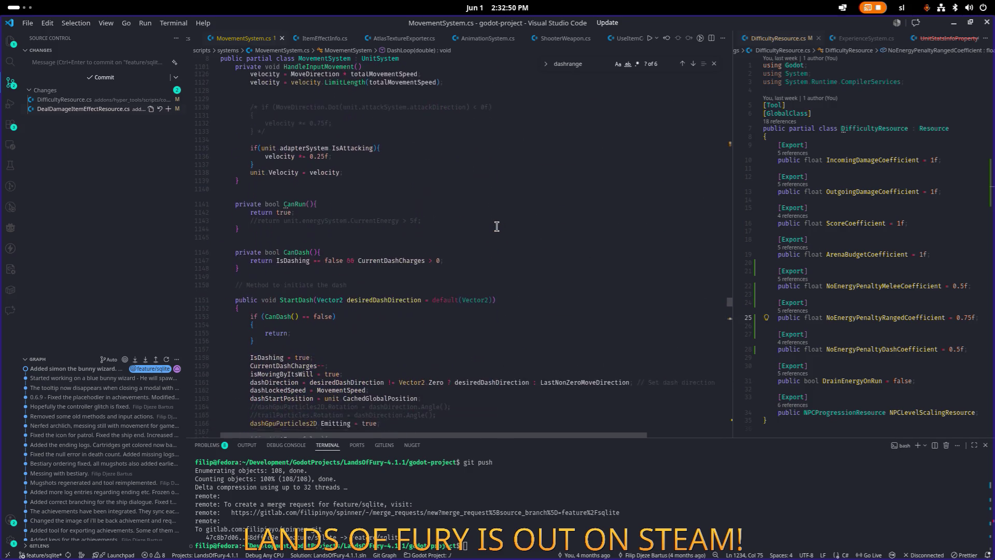
scroll(529, 228, "up", 7)
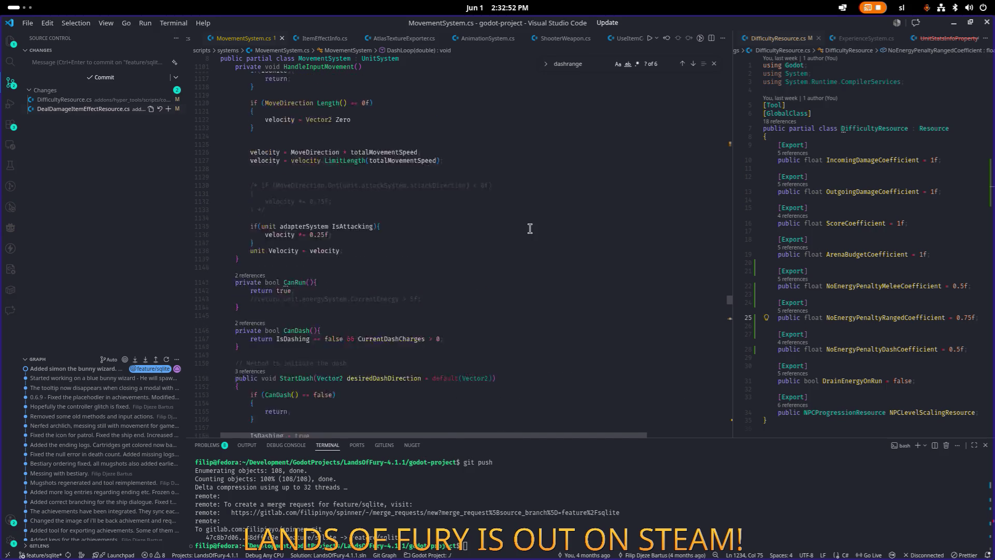
scroll(530, 229, "up", 8)
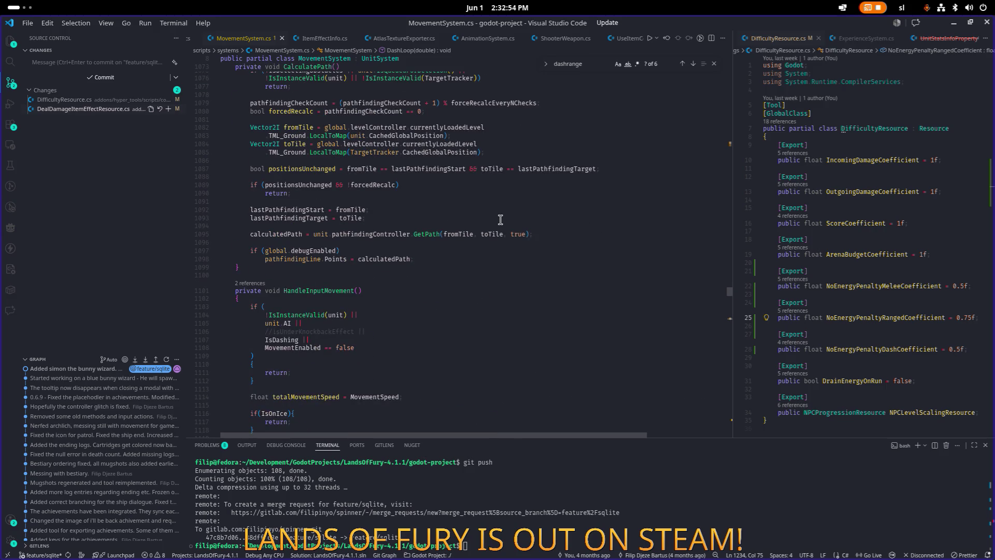
scroll(498, 220, "up", 4)
scroll(498, 219, "up", 20)
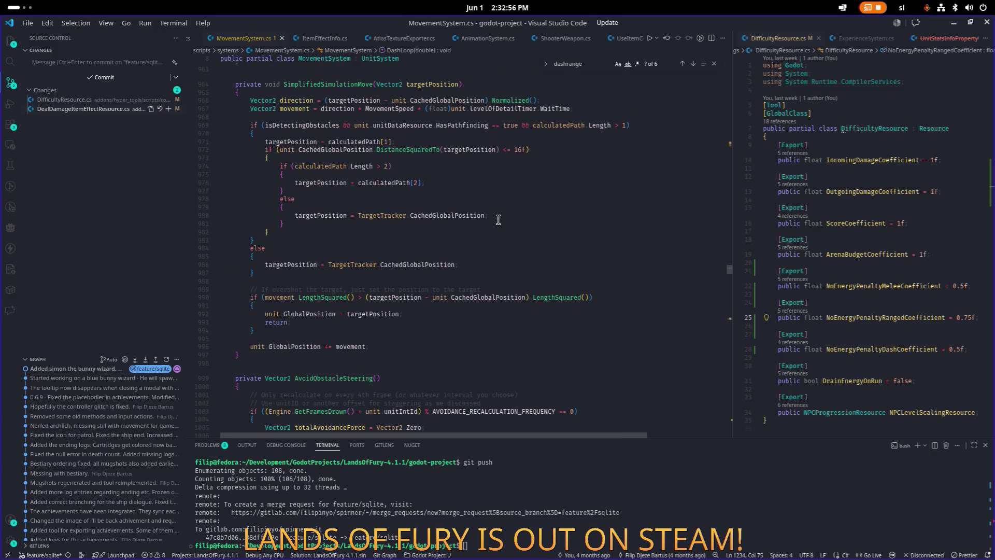
left_click(498, 219)
key("ctrl+f")
type("init")
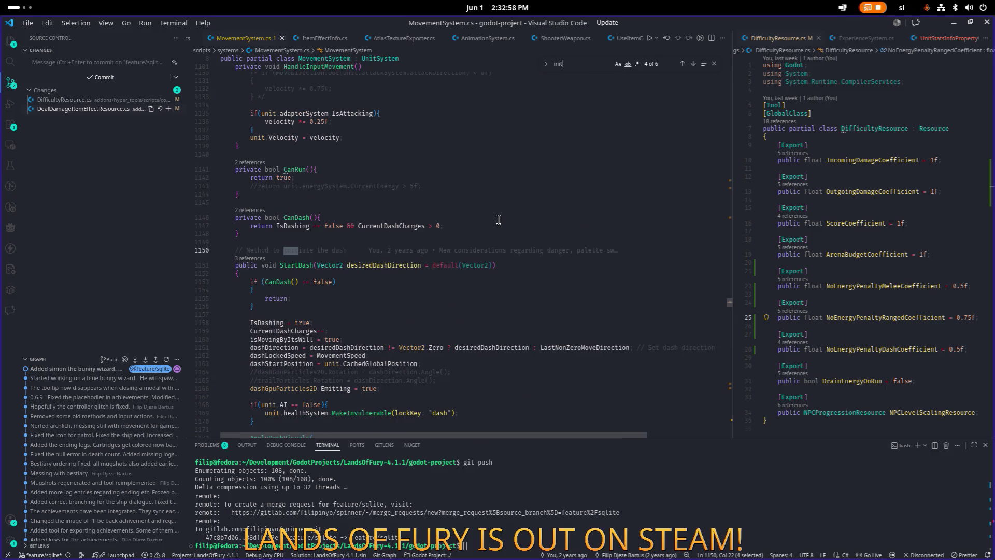
scroll(498, 219, "up", 20)
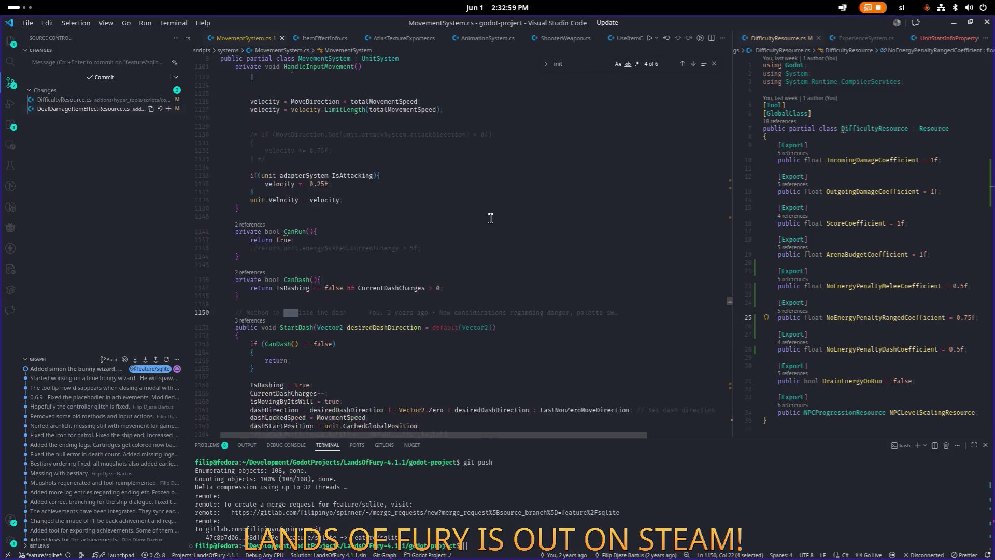
left_click(683, 65)
left_click(683, 64)
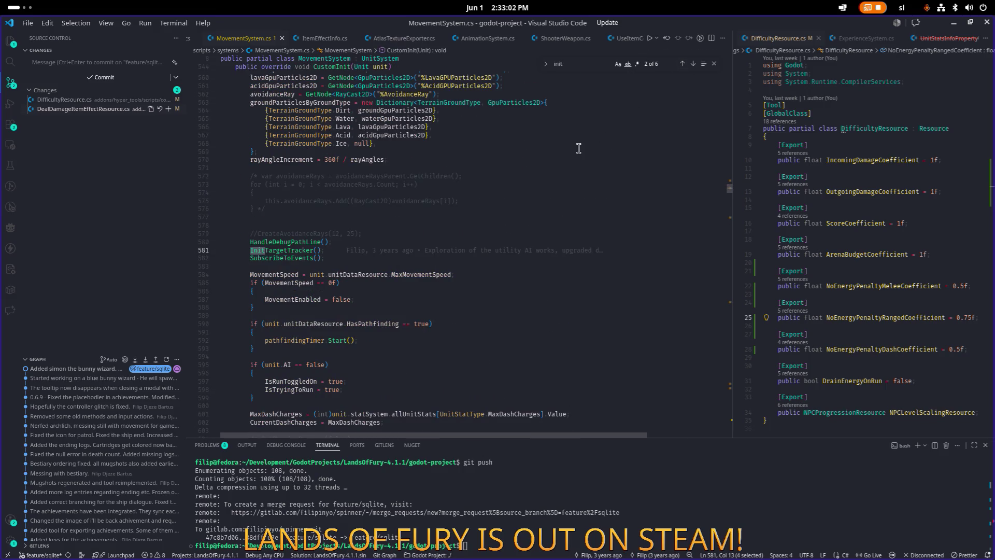
scroll(577, 149, "up", 8)
- Declare 'private float cachedNoEnergyPenaltyDashCoefficient = 1f;' above CustomInit and save MovementSystem.cs
left_click(410, 172)
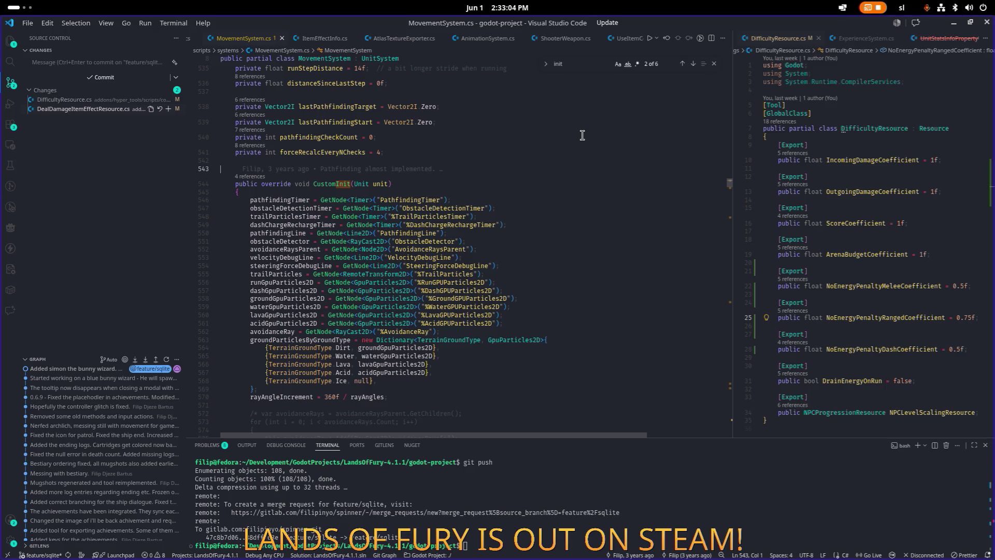
key("Return")
type("pr")
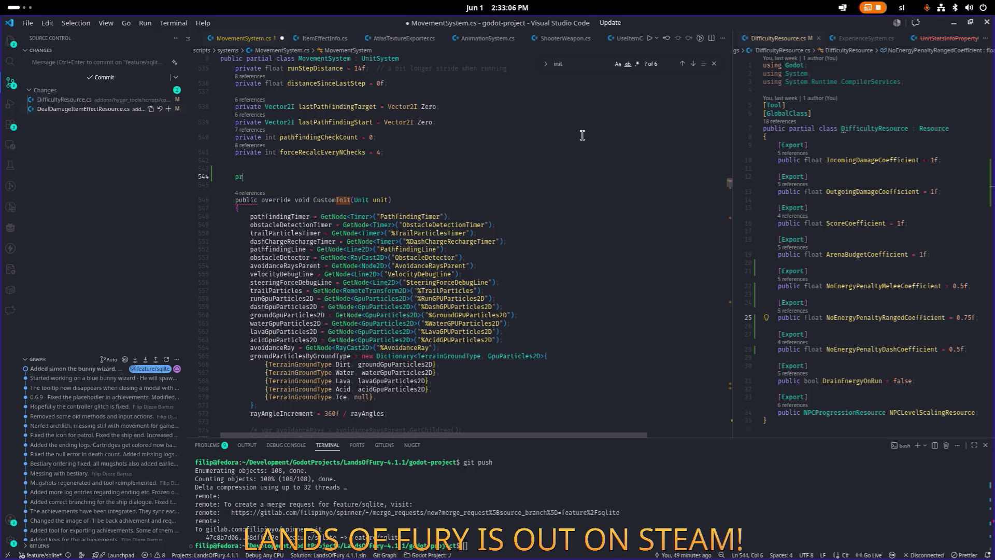
type("ivate float ")
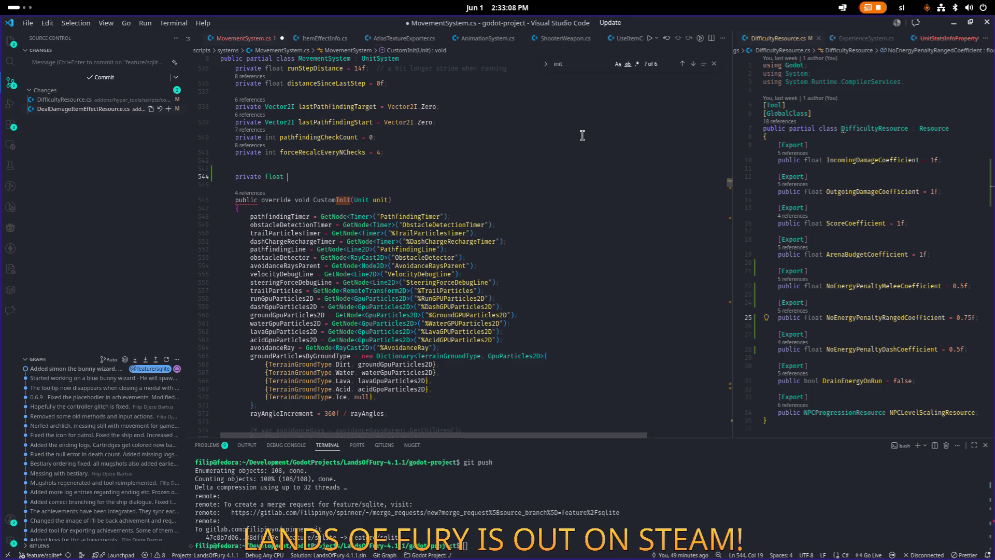
type("cached")
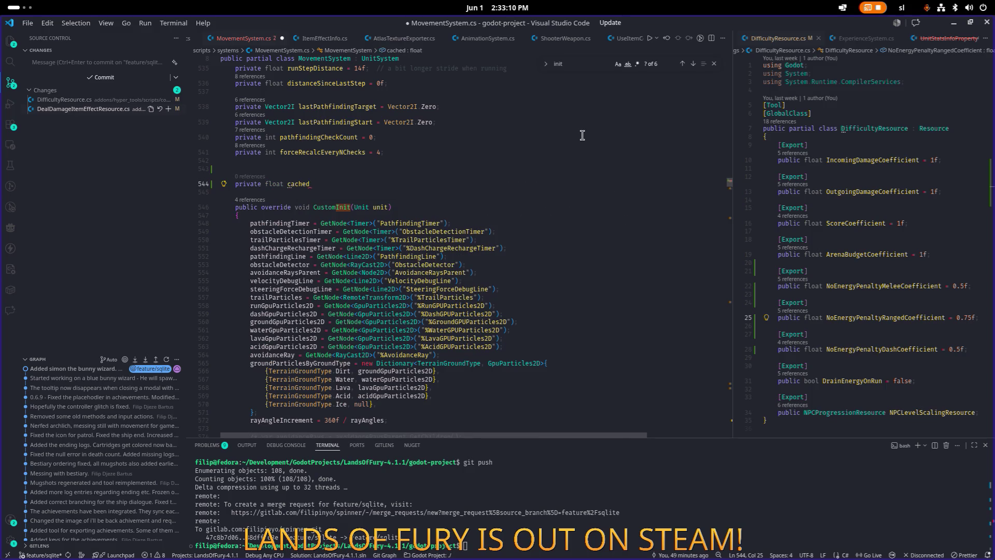
type("NoEnergyPenalt")
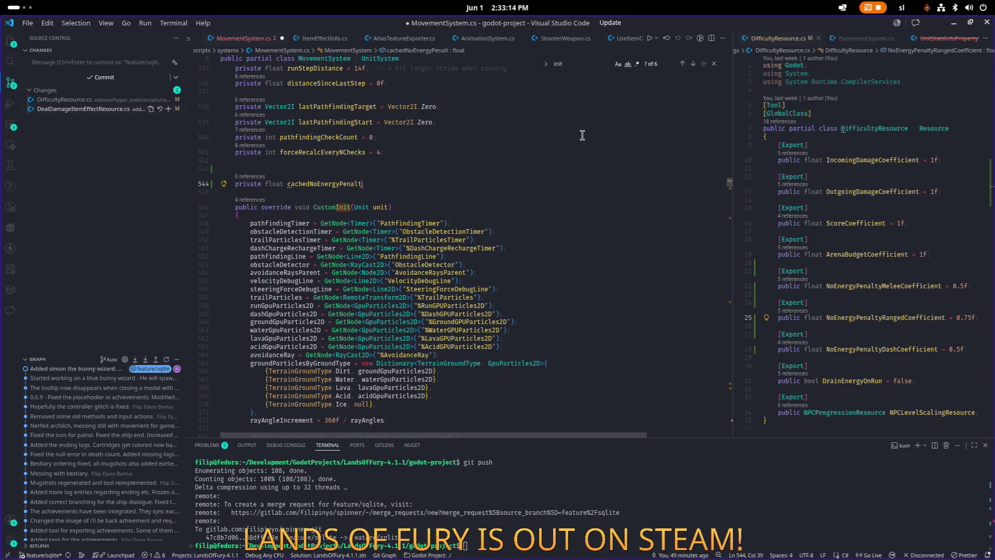
type("yDashCoefficient")
type(" =")
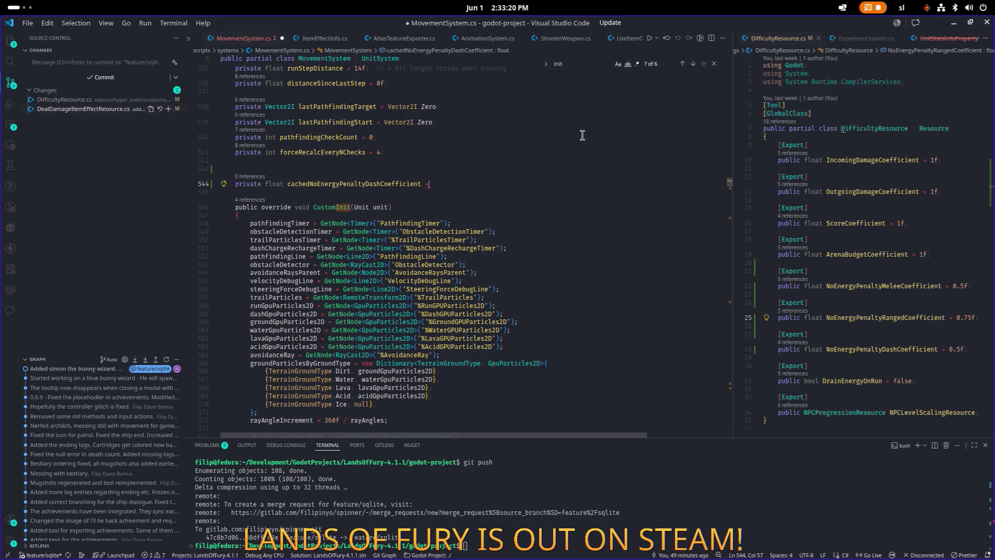
type(" 1f;")
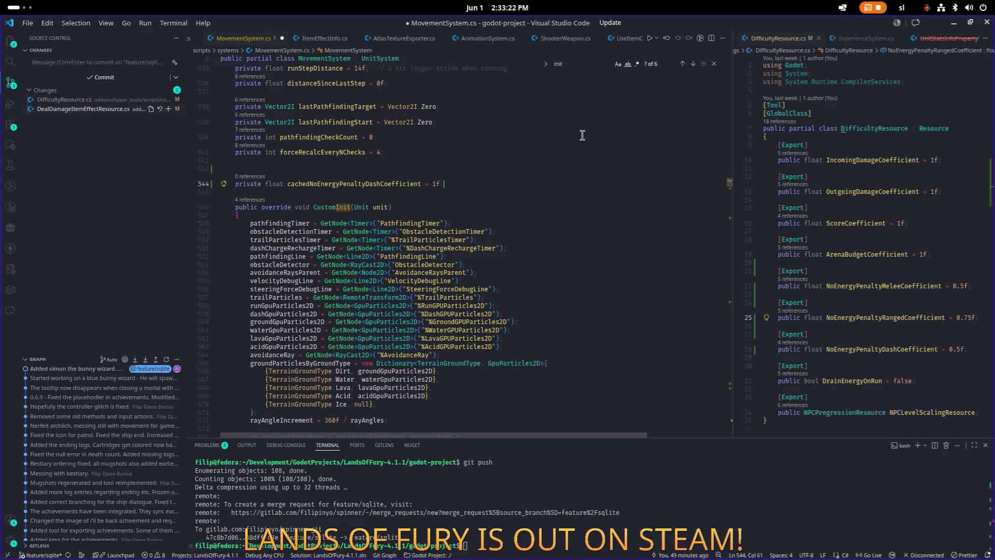
key("ctrl+s")
scroll(529, 163, "down", 10)
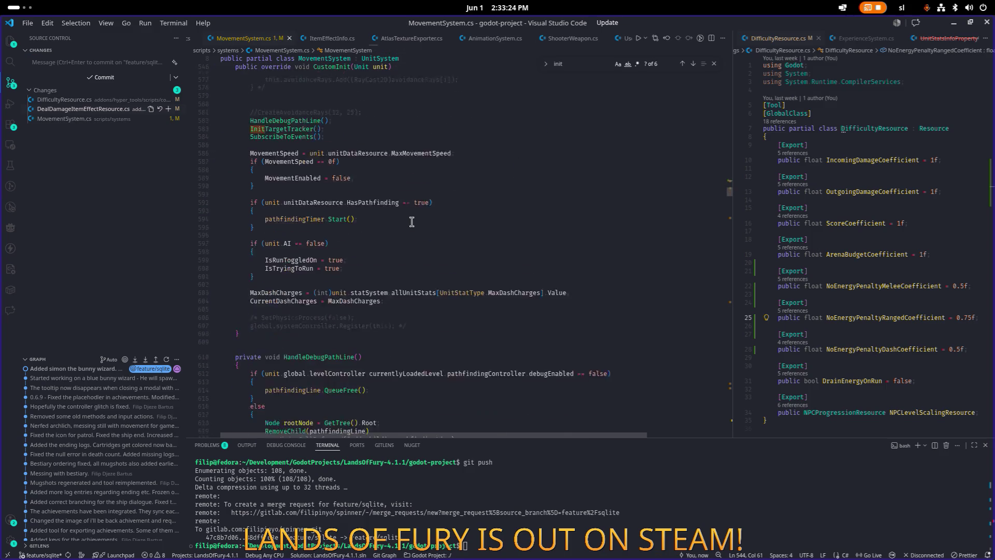
scroll(444, 231, "up", 8)
- After rayAngleIncrement in CustomInit, start a line reading 'cachedNoEnergyPenaltyDashCoefficient = global.'
left_click(490, 296)
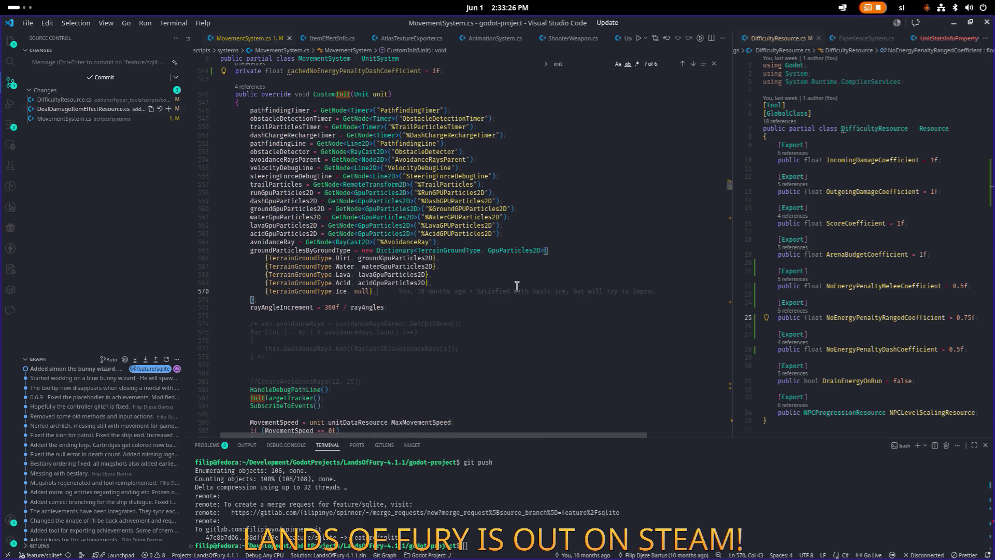
key("Down")
key("End")
key("Return")
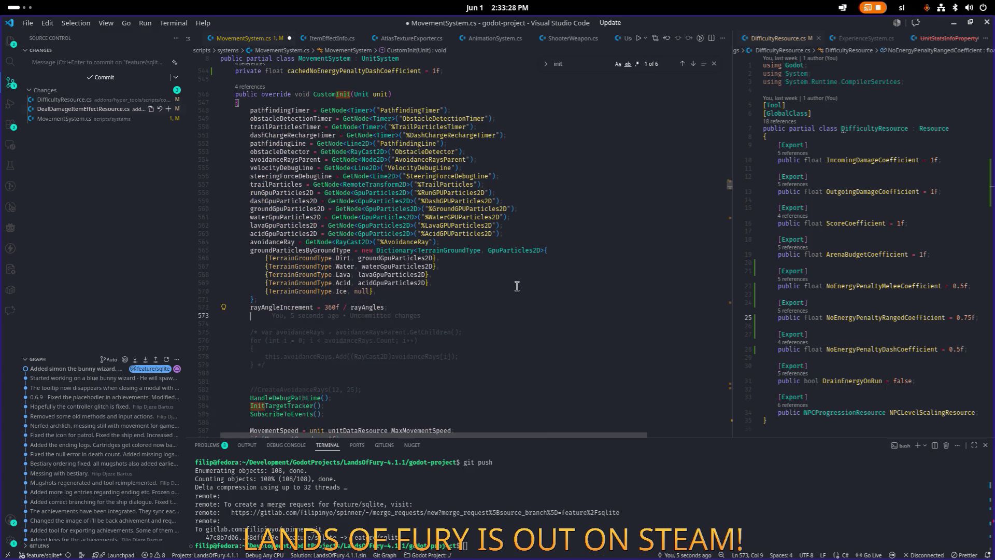
type("cach")
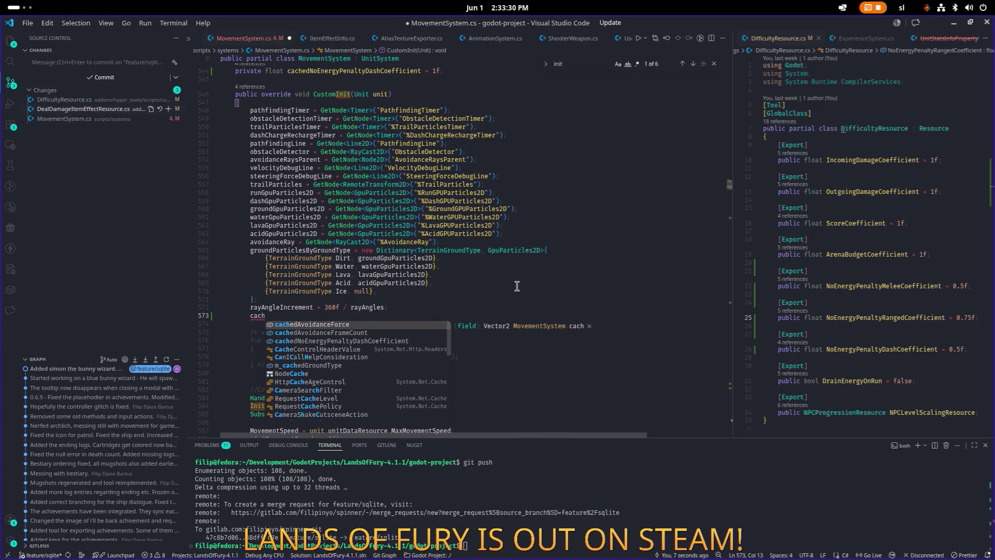
key("Down")
key("Down")
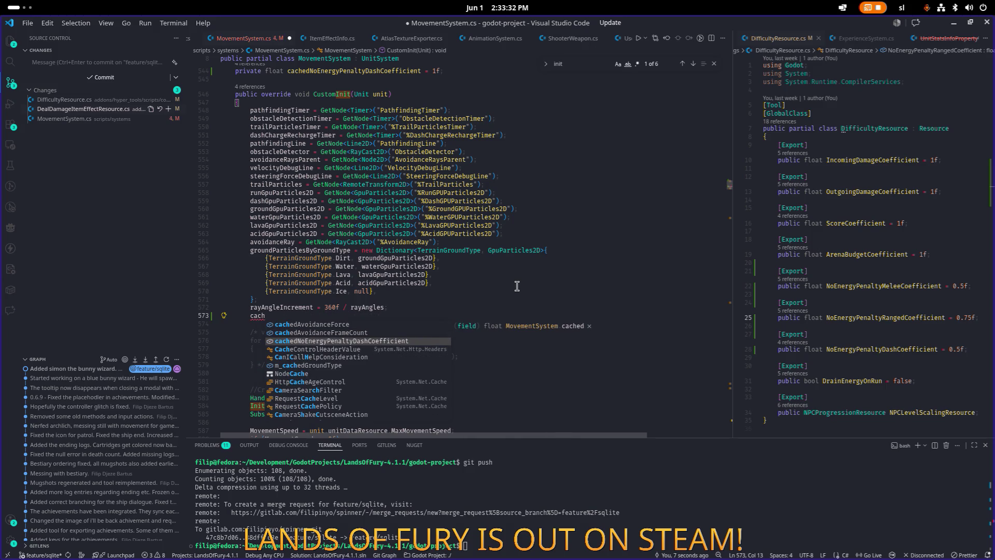
type("edno")
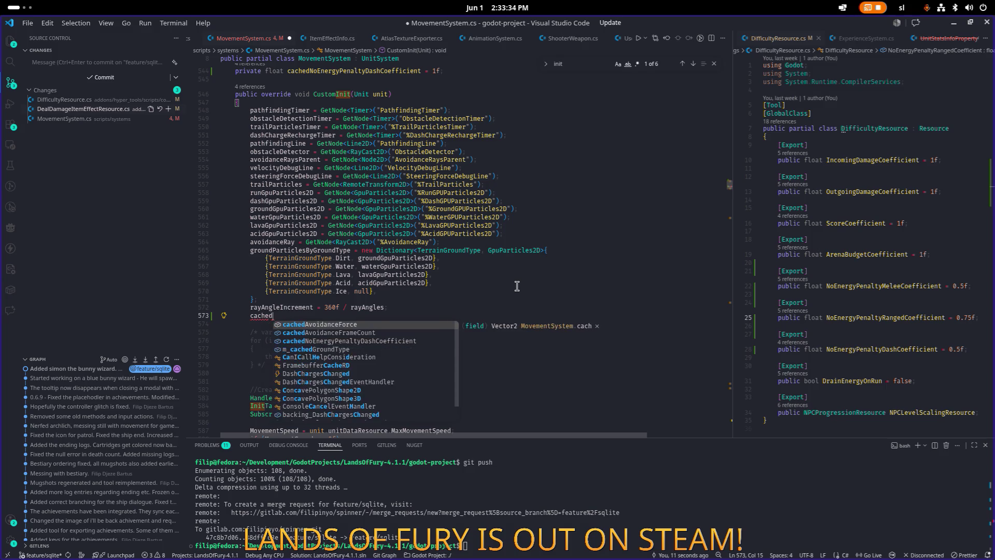
key("Tab")
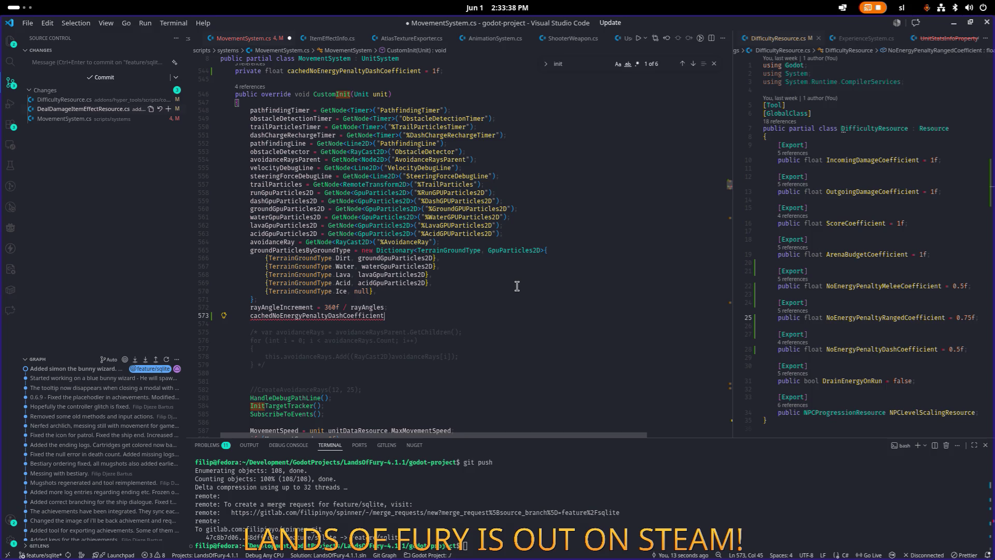
type("= global.g")
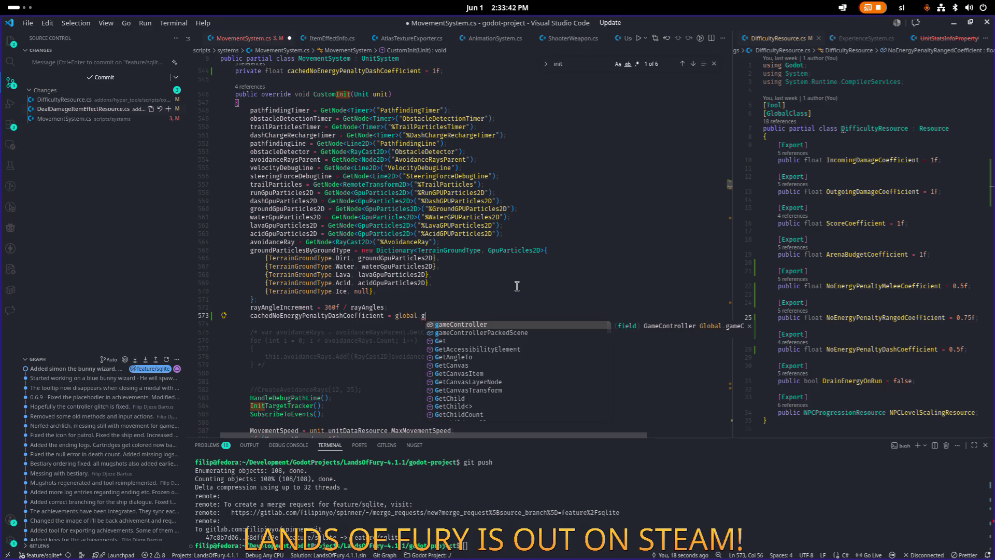
key("BackSpace")
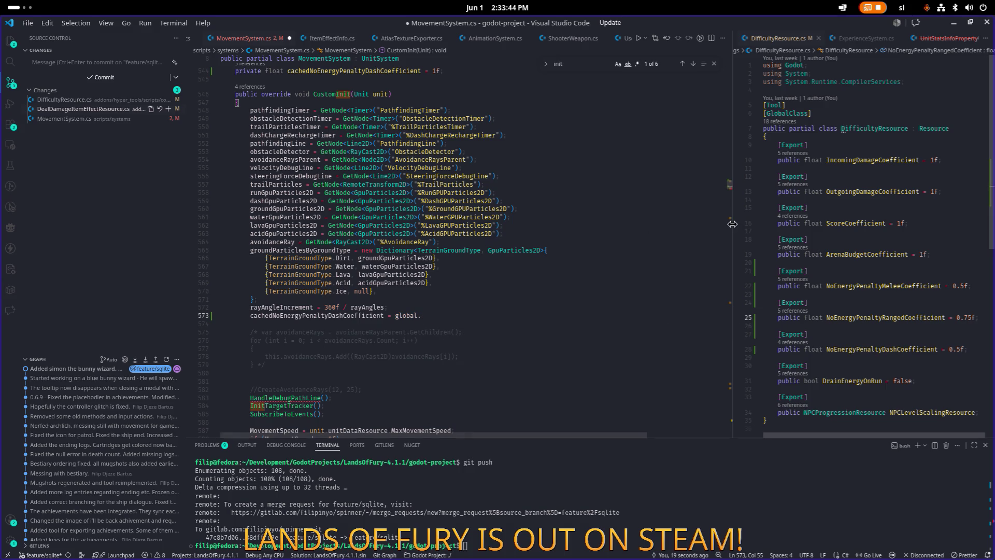
left_click(794, 230)
- Open DealDamageItemEffectResource.cs beside MovementSystem.cs and widen its pane
key("ctrl+p")
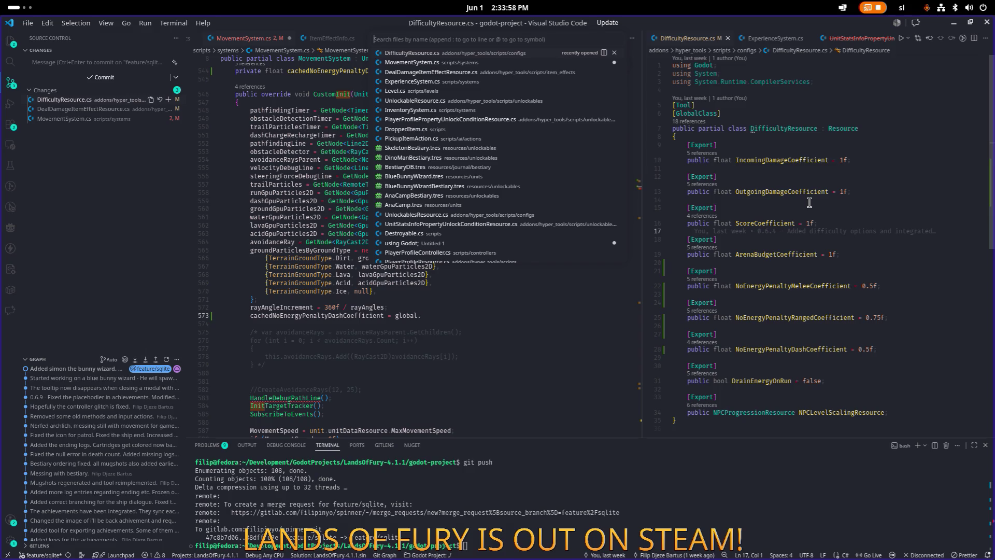
type("deal")
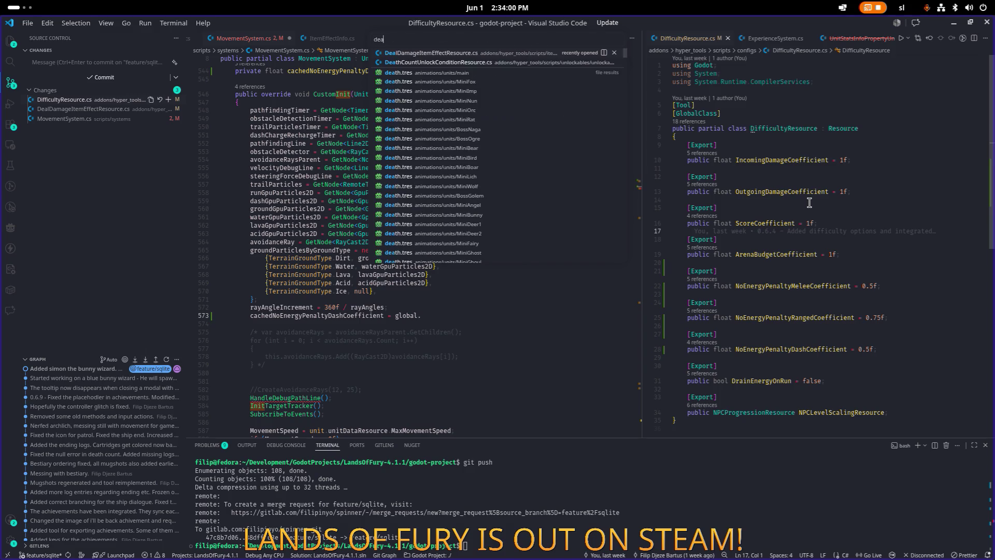
key("Return")
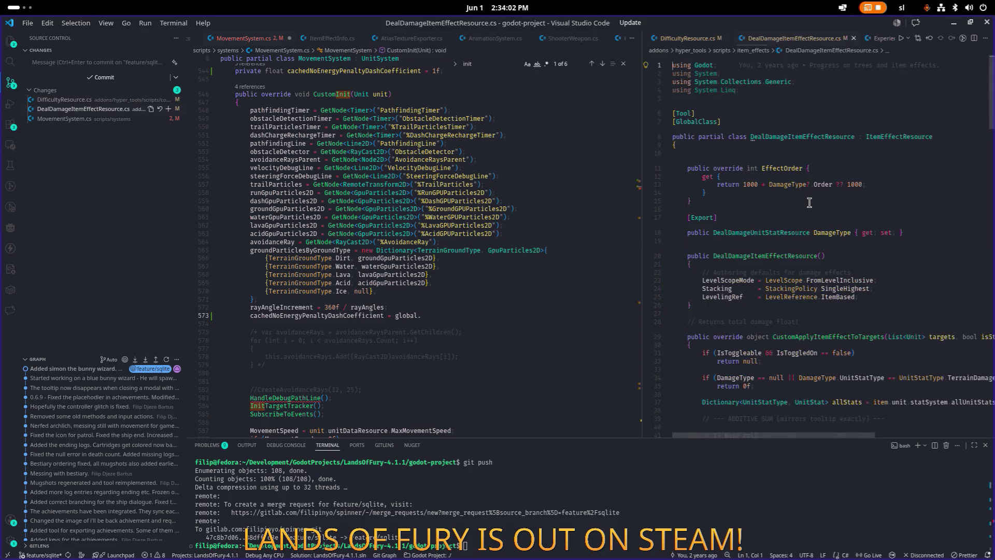
scroll(808, 202, "down", 10)
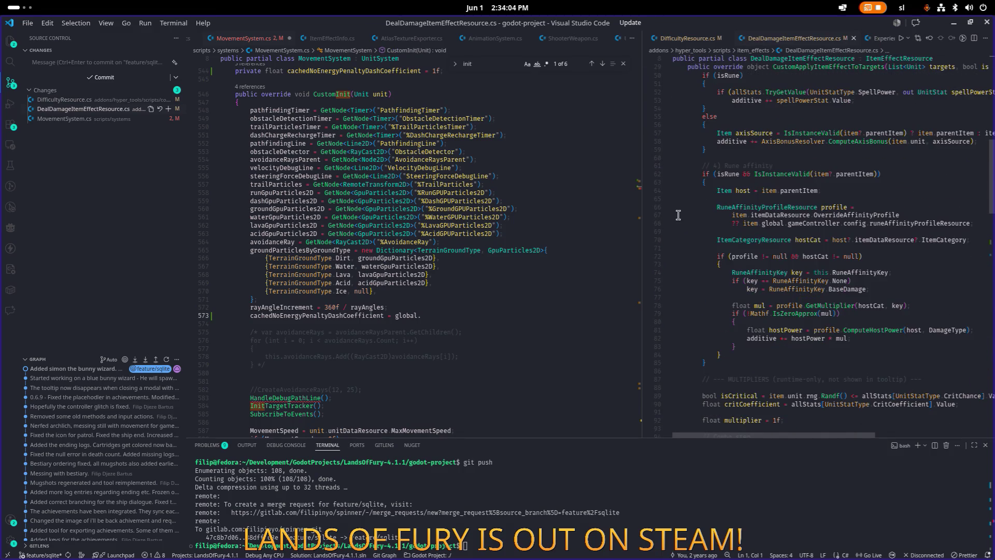
left_click_drag(642, 221, 592, 221)
left_click(472, 315)
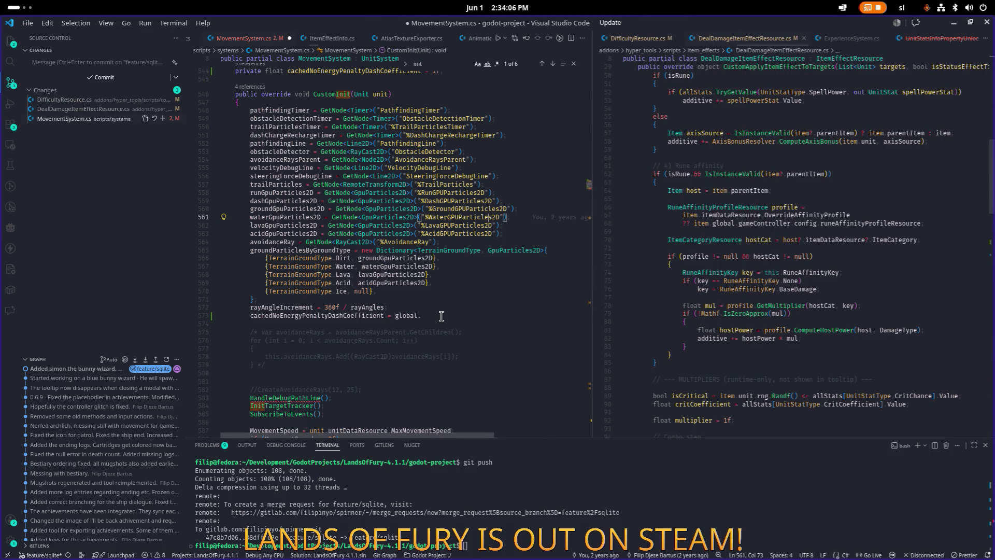
scroll(777, 207, "down", 20)
- Copy the difficultyByType lookup from the noEnergyPenaltyCoefficientMelee line
left_click(763, 142)
scroll(763, 167, "down", 5)
left_click(732, 132)
key("ctrl+Right")
key("ctrl+Right")
key("ctrl+Right")
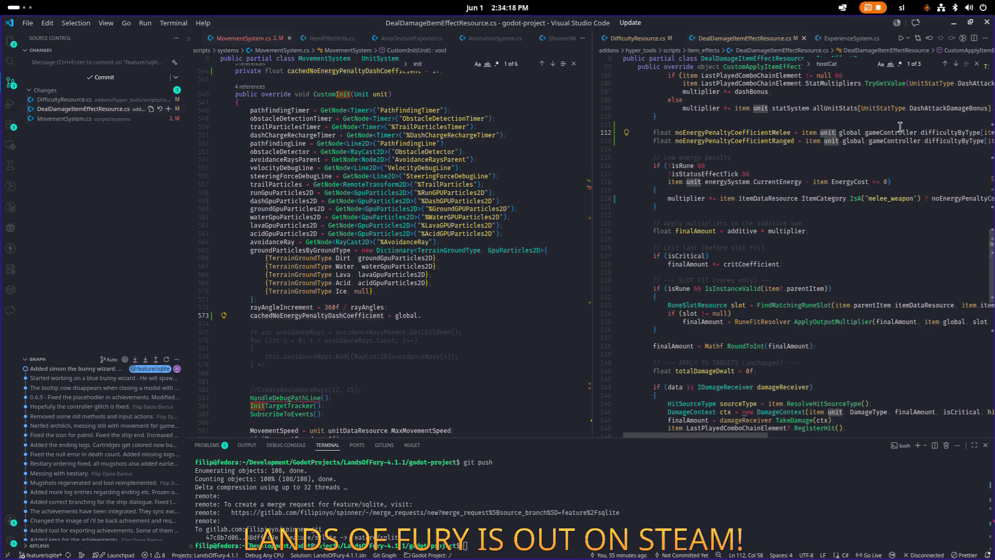
key("ctrl+Left")
key("ctrl+Right")
key("ctrl+Right")
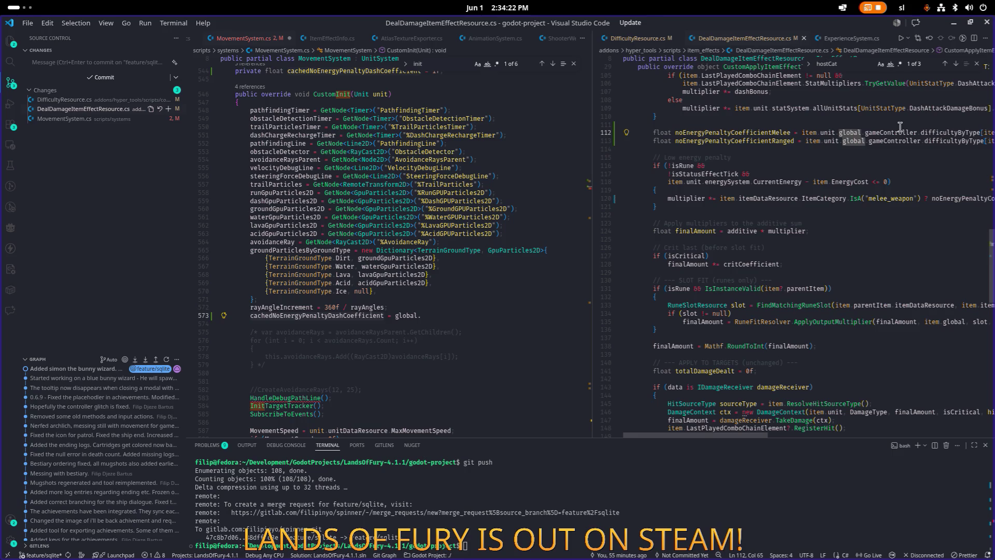
key("shift+End")
key("ctrl+c")
- Paste the lookup onto line 573 and delete the NoEnergyPenaltyMeleeCoefficient name
left_click(477, 313)
key("ctrl+v")
key("Left")
key("ctrl+shift+Left")
key("BackSpace")
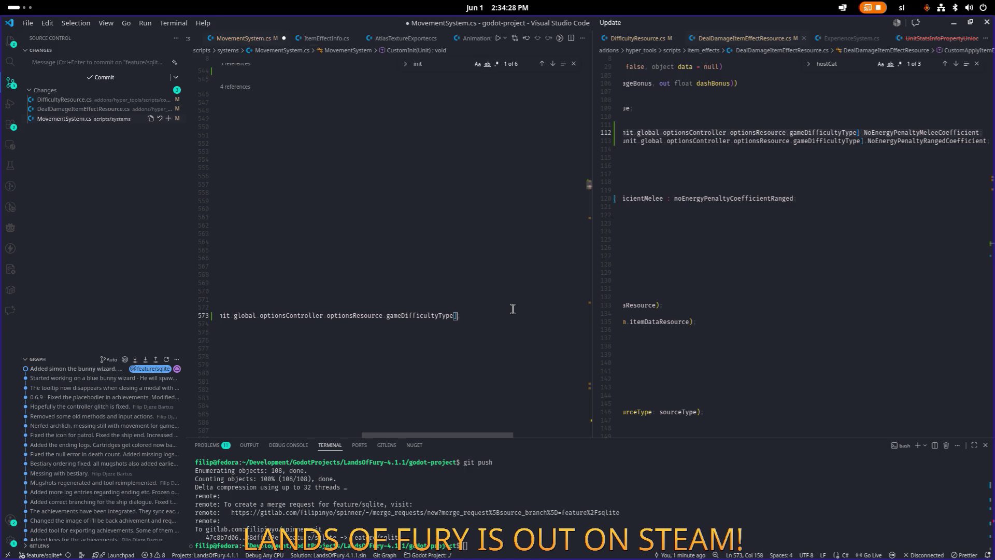
- Remove the extra dot after global and the leftover 'item' from the pasted lookup
type(".no")
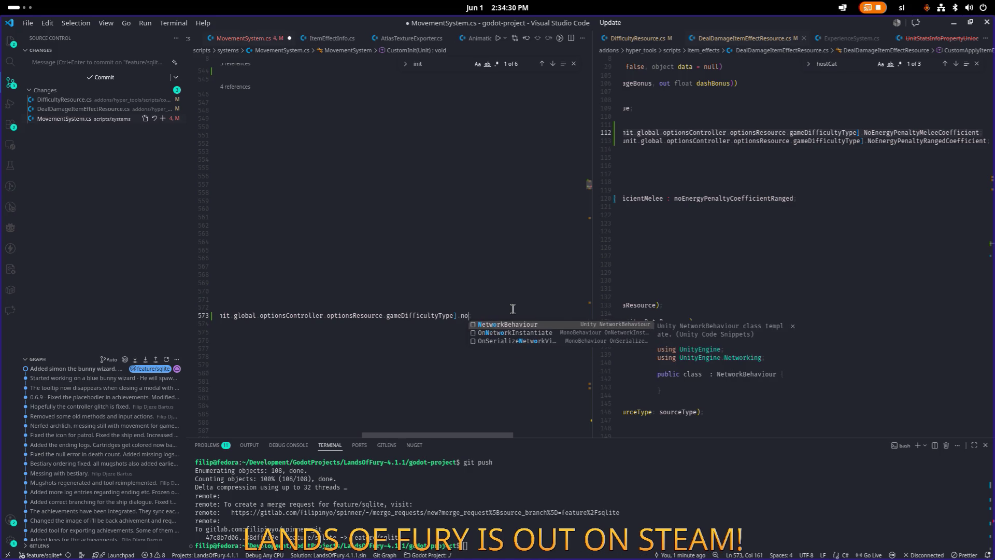
key("BackSpace")
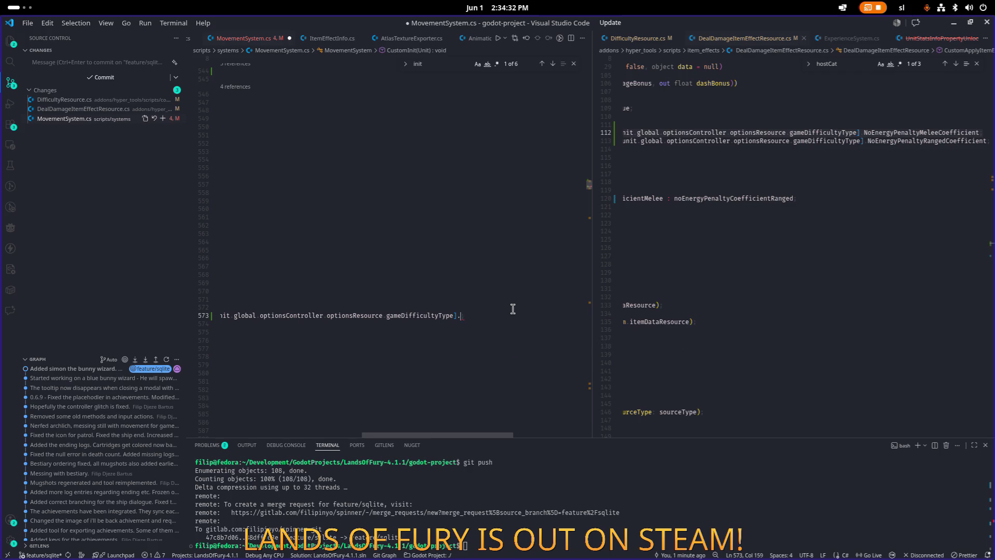
key("Home")
key("ctrl+Right")
key("ctrl+Right")
key("ctrl+Right")
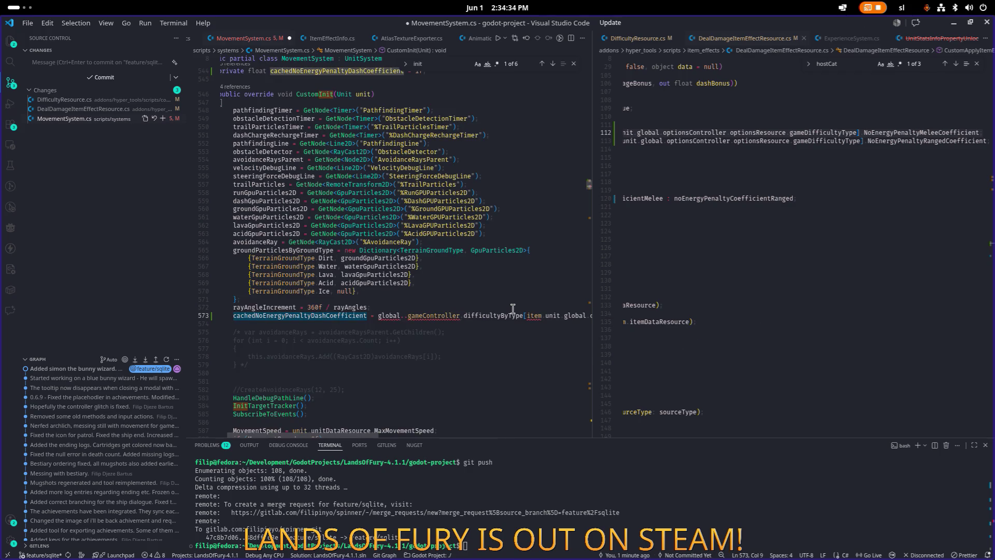
key("Delete")
key("ctrl+Right")
key("ctrl+Right")
key("ctrl+Right")
key("ctrl+BackSpace")
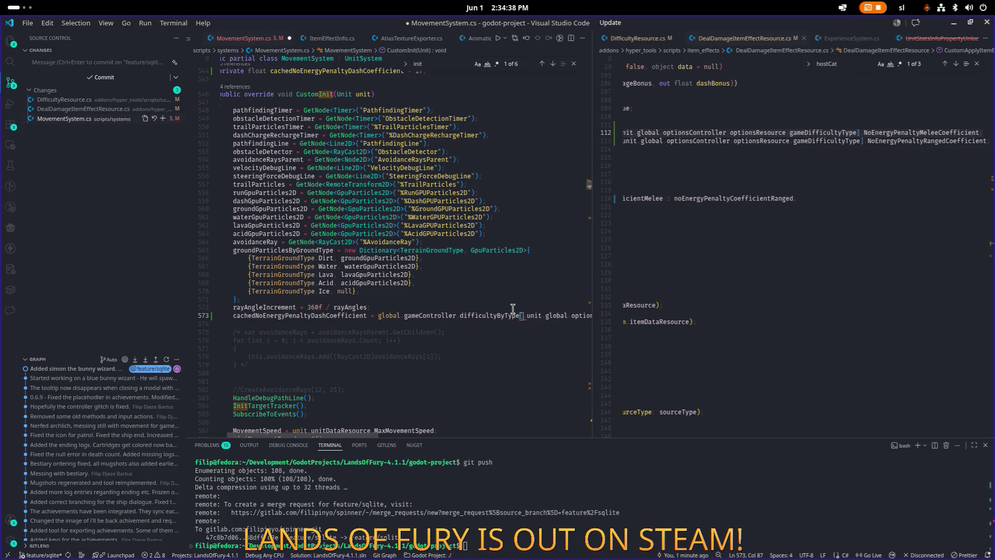
key("End")
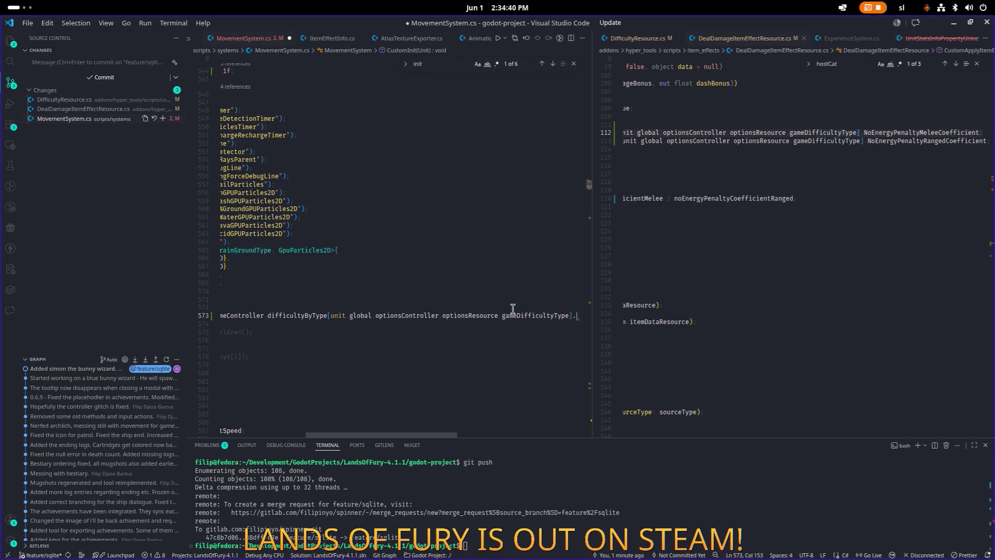
- End the line with .NoEnergyPenaltyDashCoefficient via autocomplete and save MovementSystem.cs
type("no")
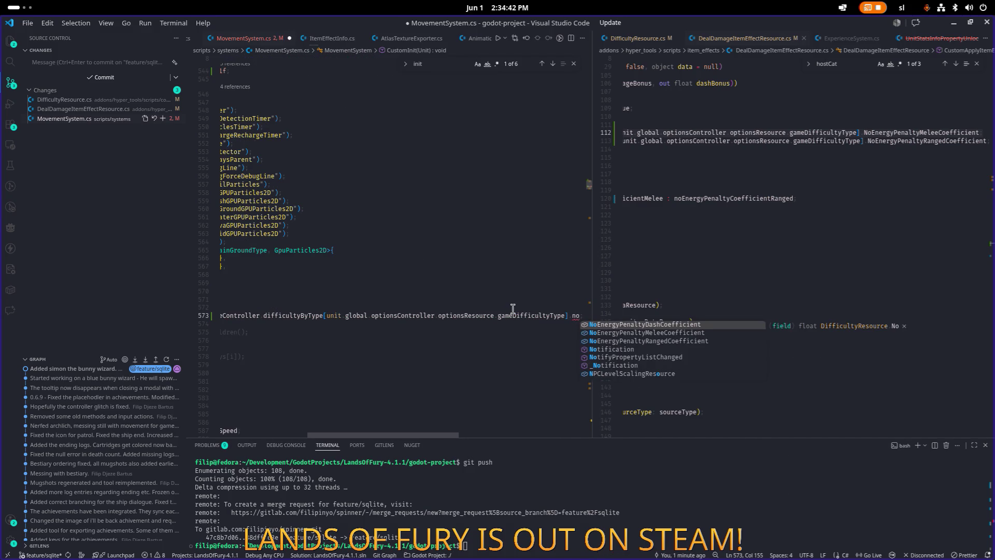
key("Down")
key("Down")
key("Up")
key("Up")
key("Tab")
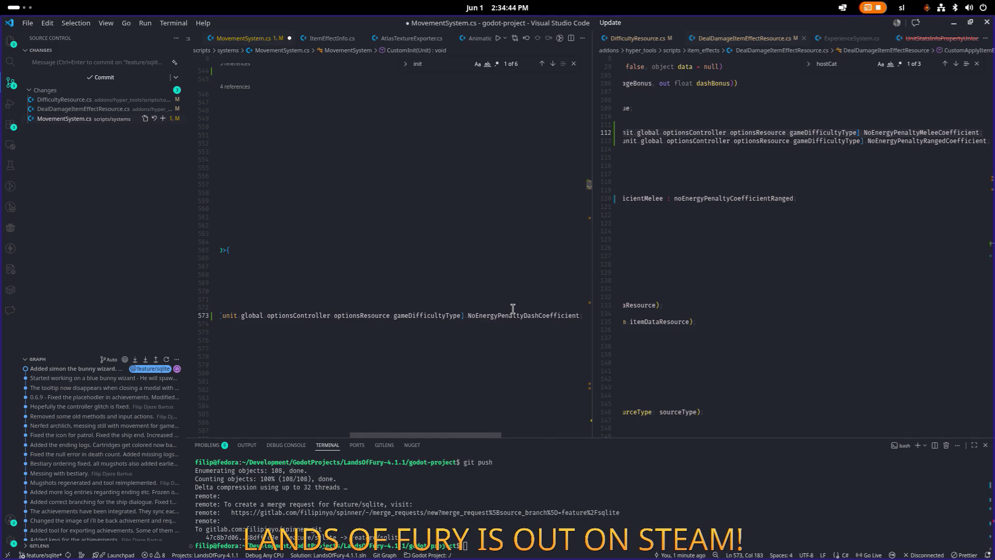
key("Home")
key("Home")
key("Home")
key("ctrl+shift+Right")
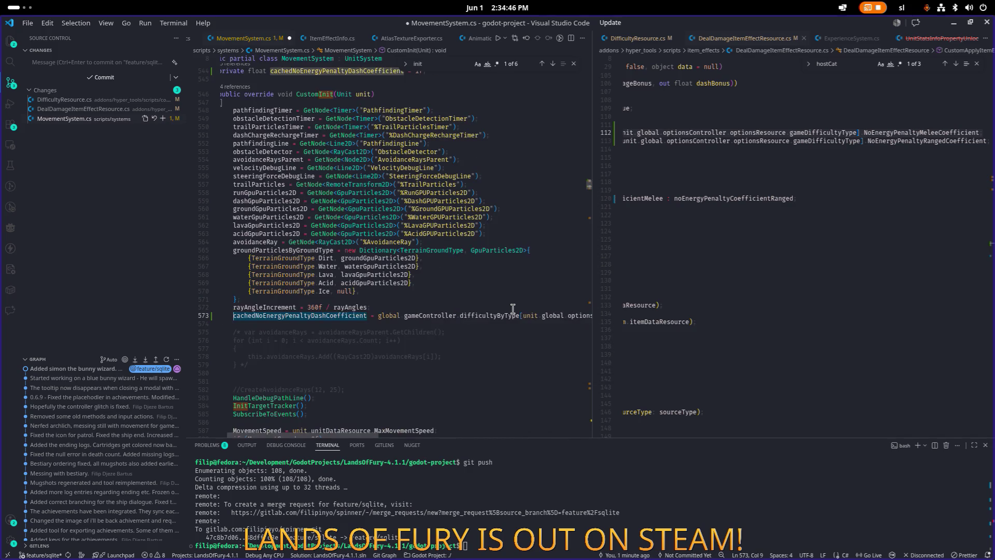
key("ctrl+s")
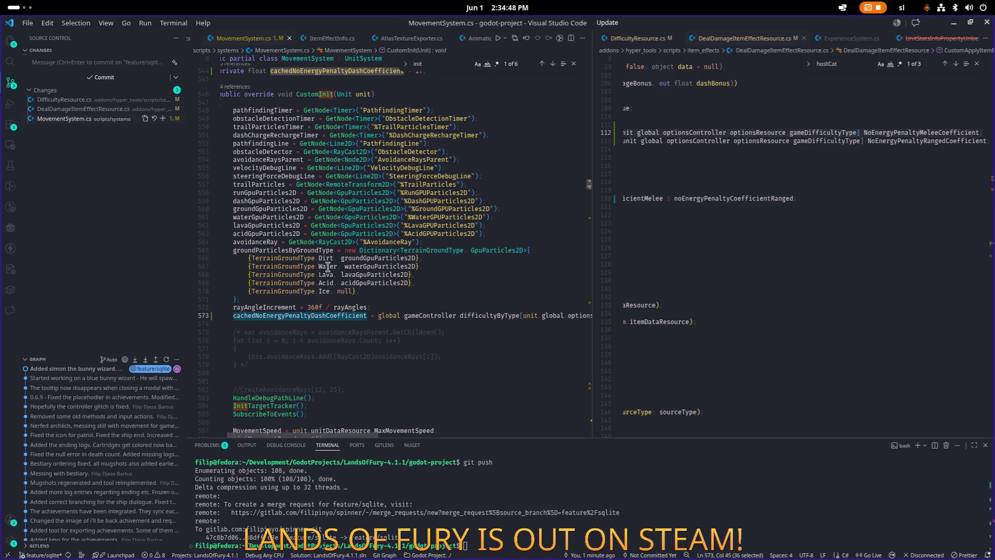
scroll(330, 274, "up", 5)
scroll(330, 289, "up", 10)
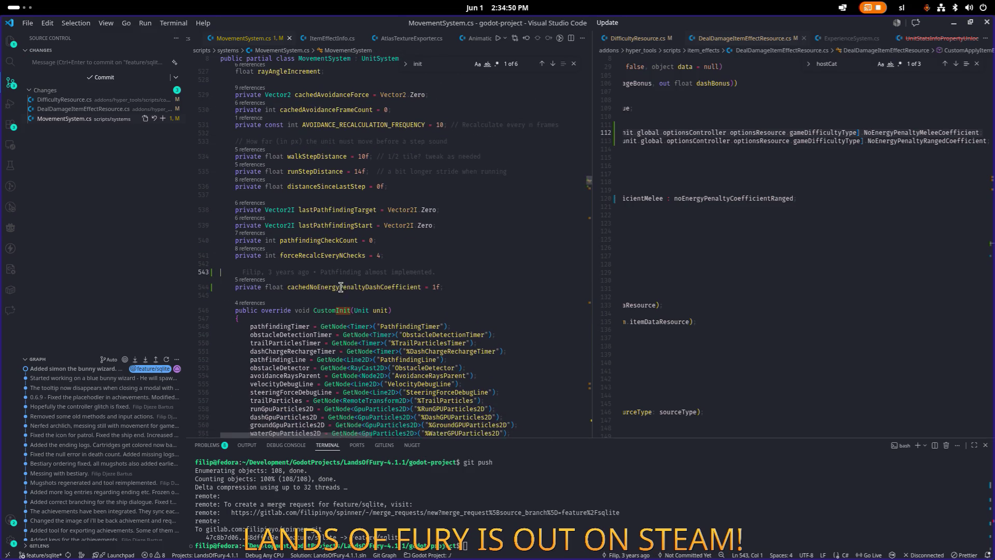
- In MovementSystem.cs, find DashRange, fix a stray space, and multiply its return by cachedNoEnergyPenaltyDashCoefficient; save
left_click(388, 240)
key("ctrl+f")
type("dashr")
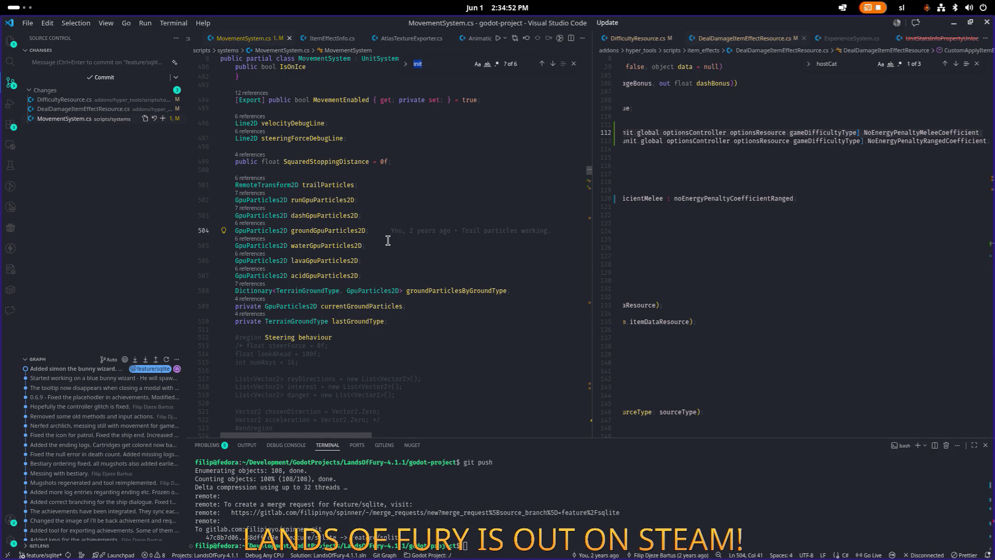
type("a")
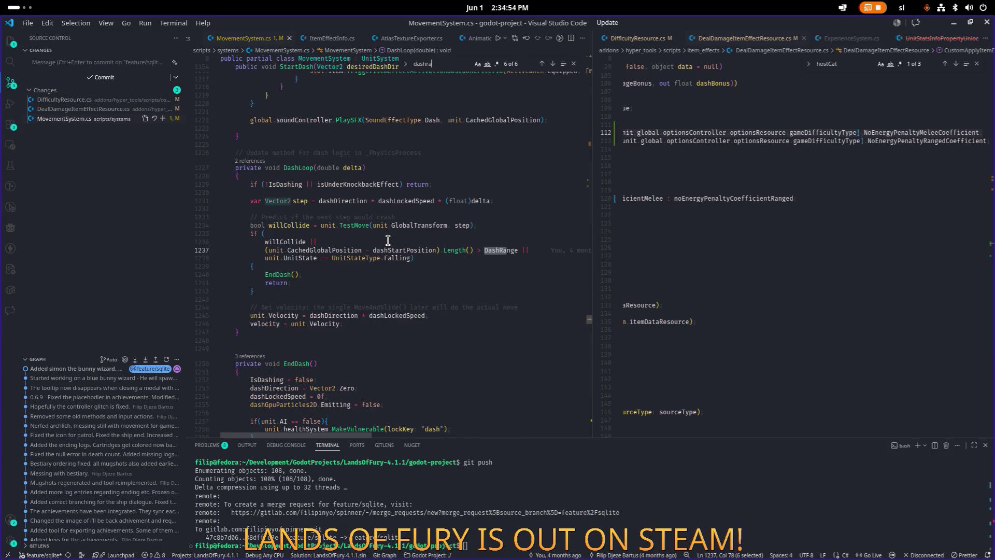
left_click(504, 249, "ctrl")
key("Down")
key("Down")
key("Down")
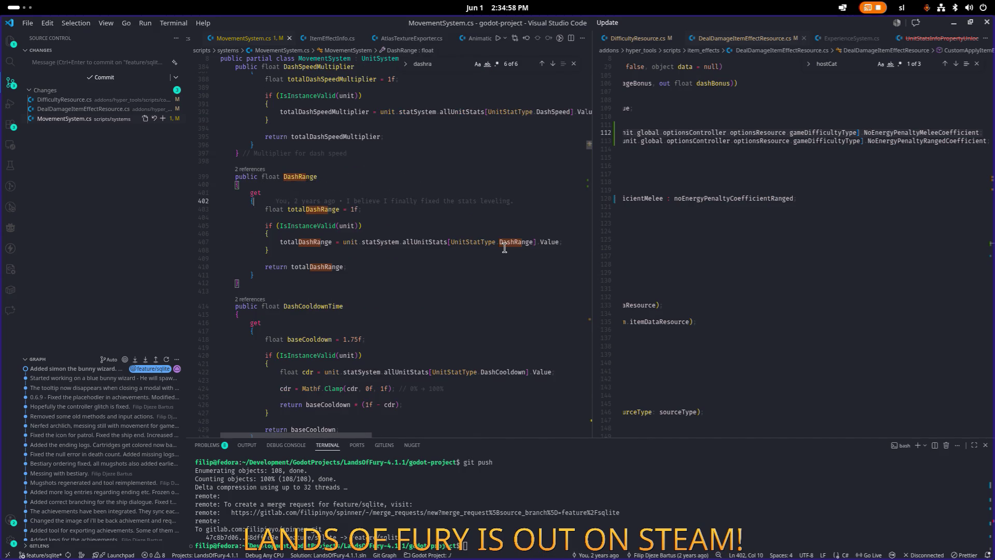
key("Down")
key("Down")
key("Down")
key("Up")
key("Up")
key("Up")
key("End")
key("Left")
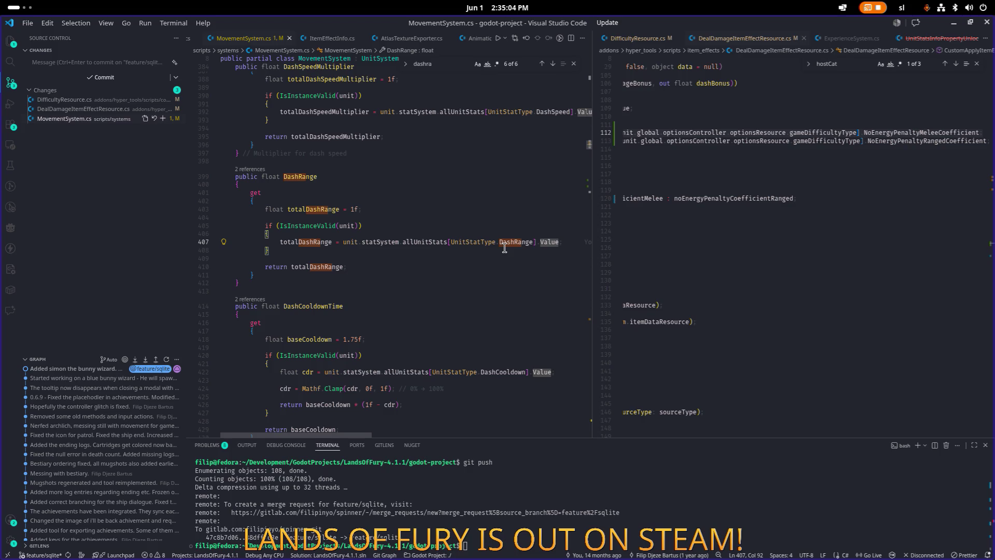
key("BackSpace")
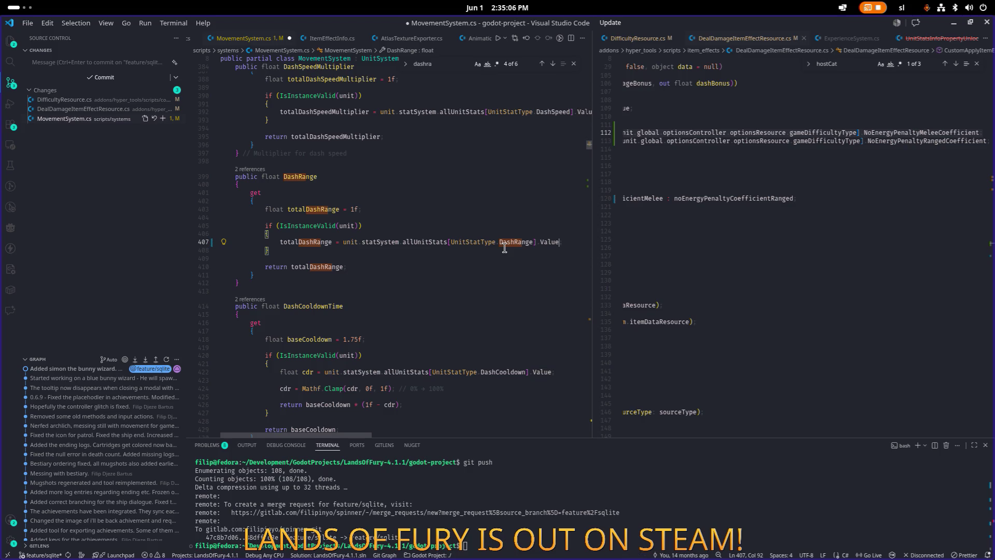
key("Down")
key("Down")
key("Down")
type("* ca")
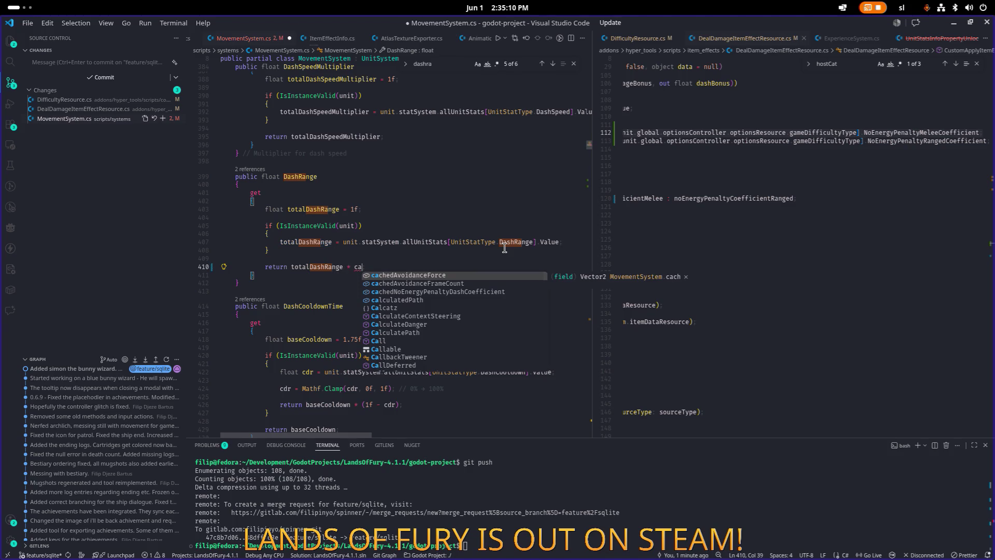
key("Down")
key("Down")
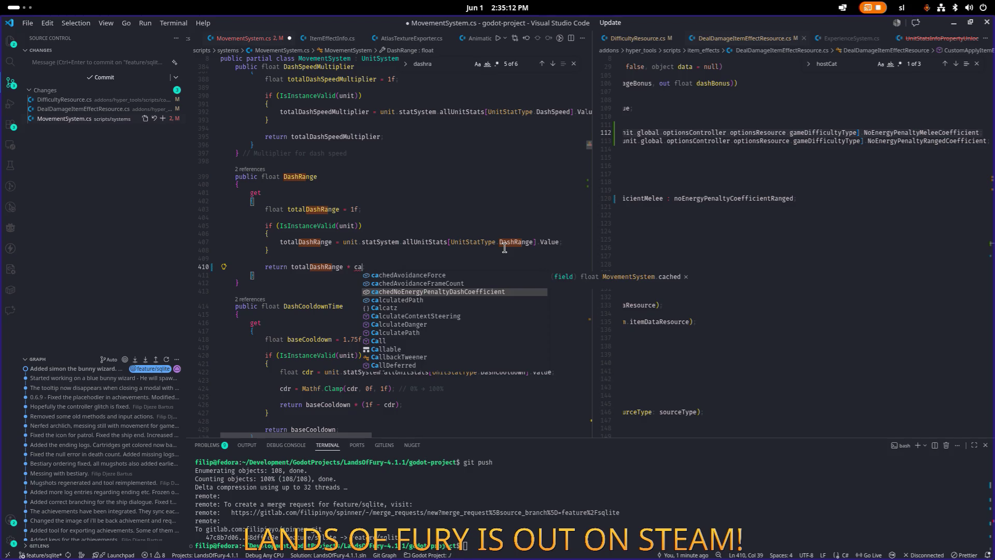
key("Return")
key("ctrl+s")
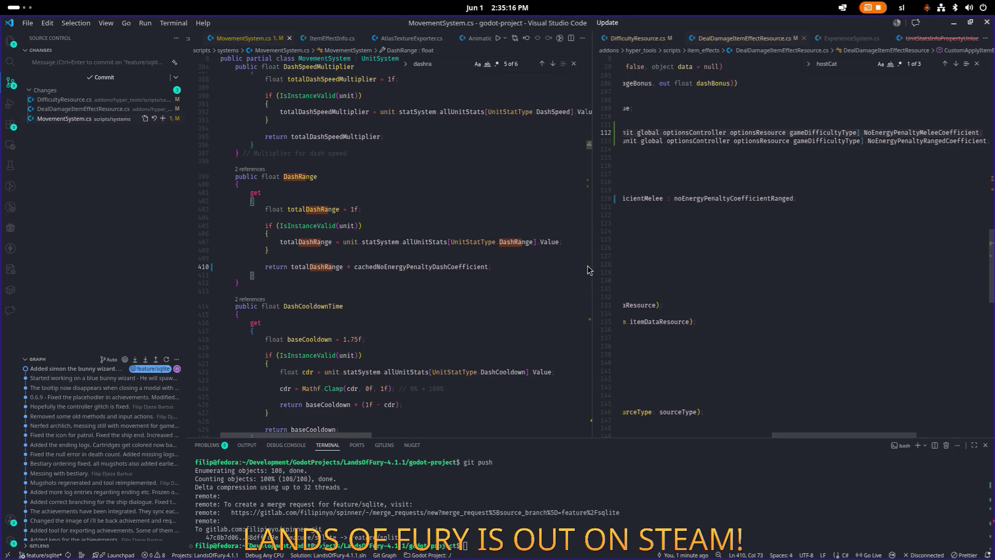
- Remove the coefficient multiplication from the DashRange return and open blank lines inside the stat check block
double_click(465, 268)
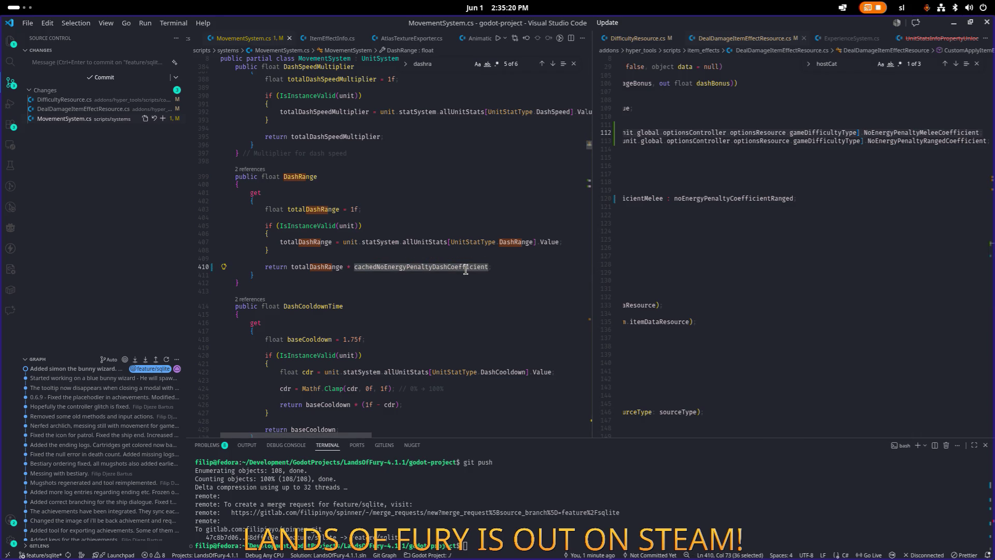
key("shift+End")
key("BackSpace")
key("BackSpace")
key("BackSpace")
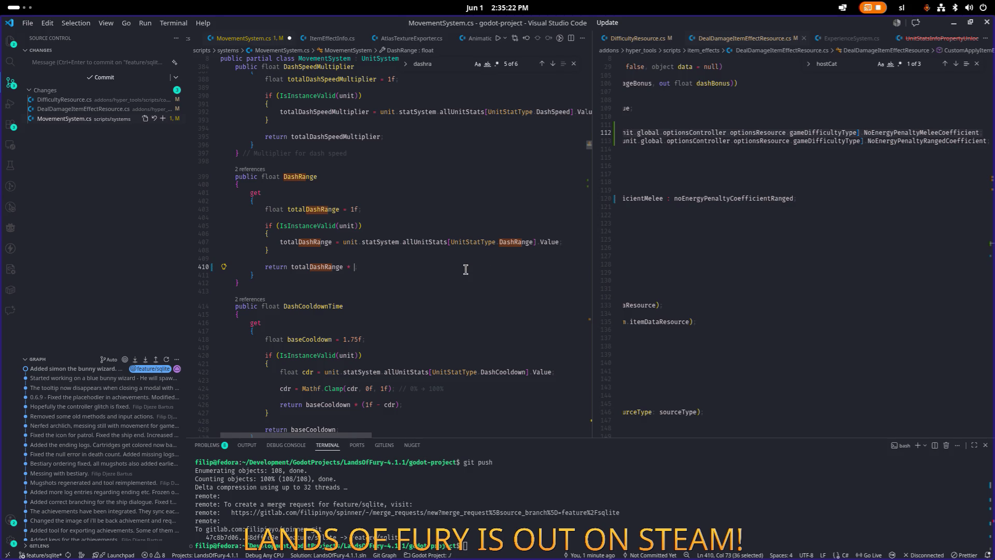
key("Home")
key("Return")
key("Return")
key("Up")
key("Up")
type("if(")
key("BackSpace")
key("BackSpace")
key("BackSpace")
key("Up")
key("Return")
key("Return")
key("Up")
key("Up")
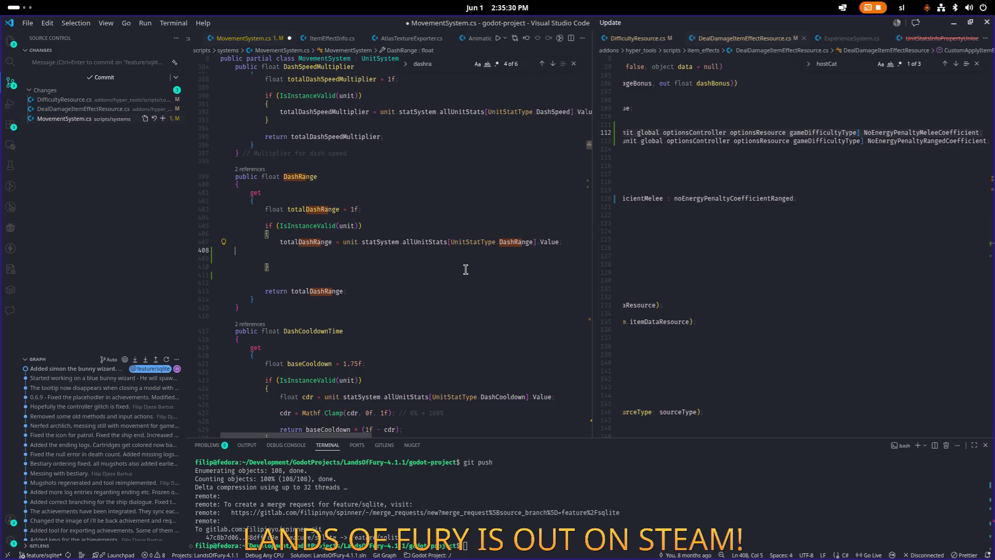
key("Return")
- Add 'if (unit.energySystem.CurrentEnergy <= 0)' applying totalDashRange *= cachedNoEnergyPenaltyDashCoefficient, then save
type("if")
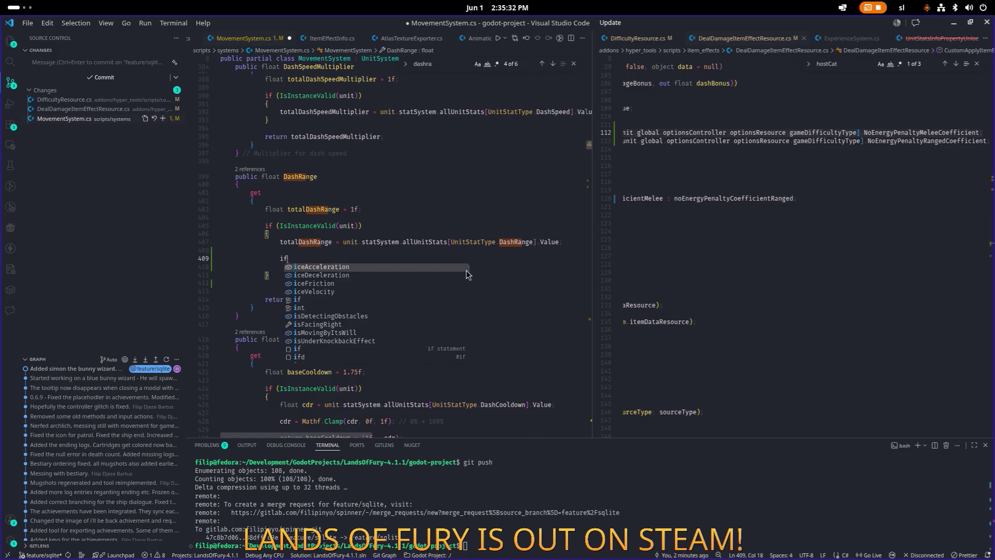
type("(unit.")
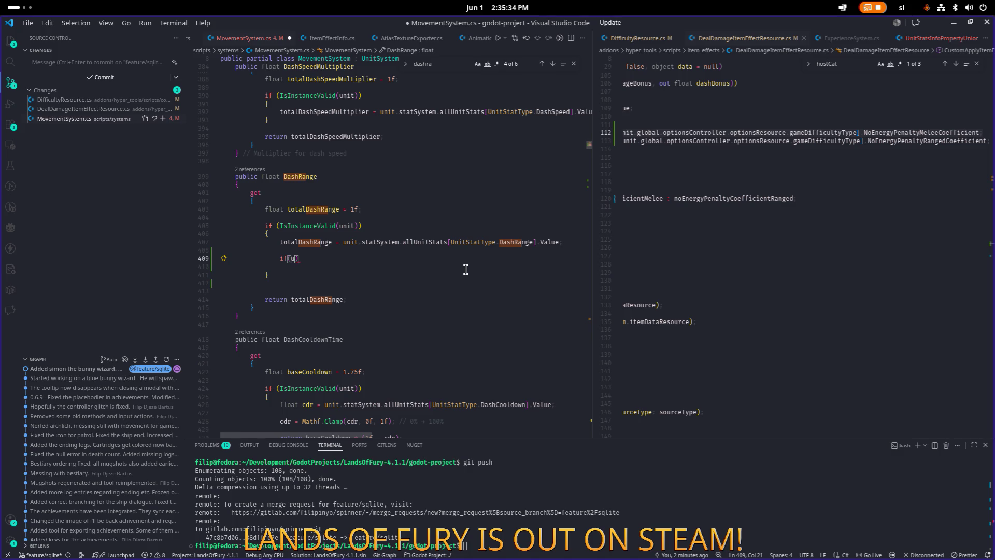
type("energ")
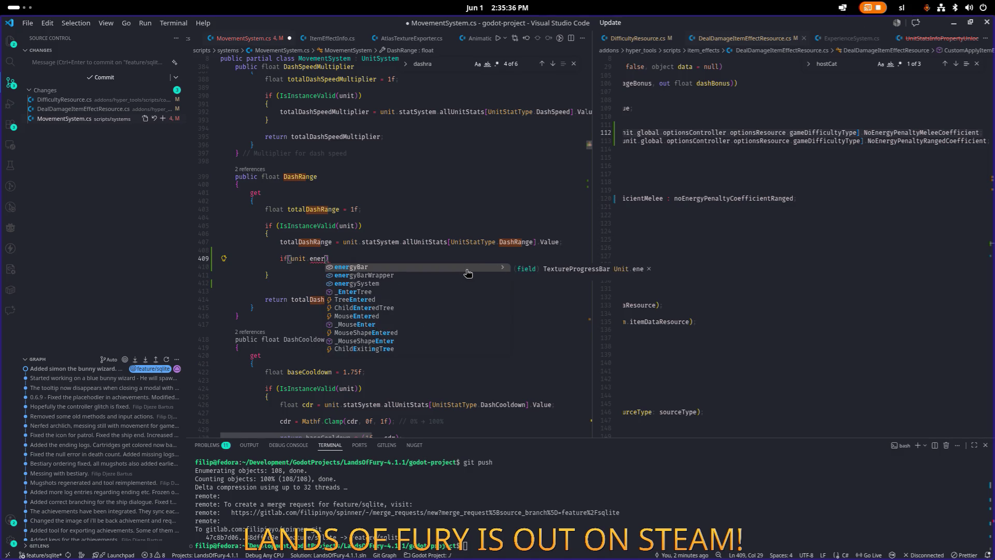
key("Tab")
type(".")
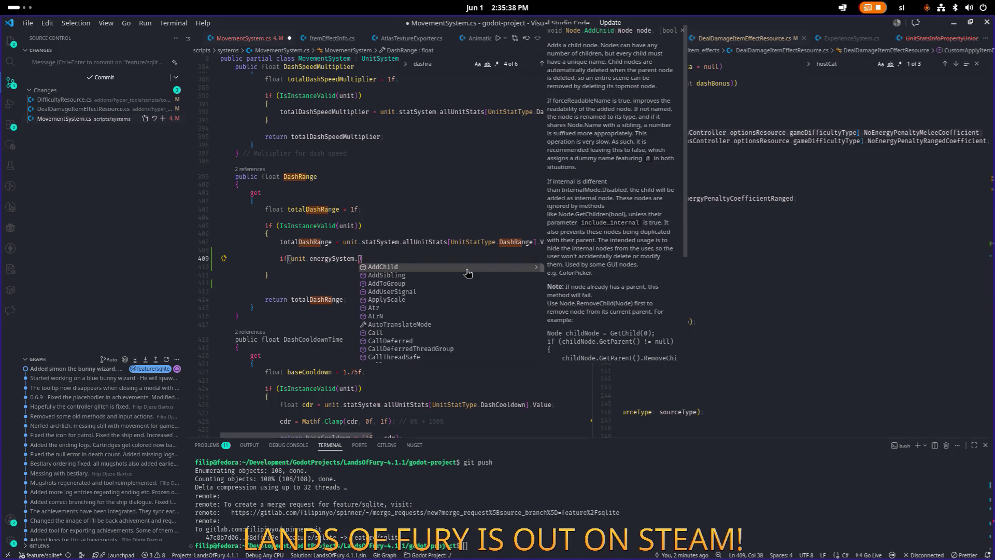
type("Cur")
key("Tab")
type("<= 0")
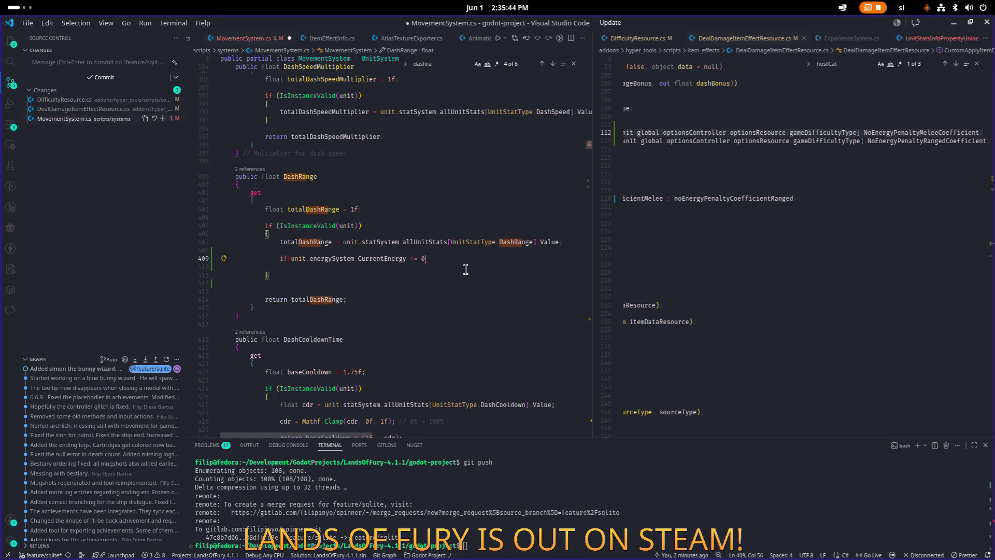
type(")")
key("Return")
type("{")
key("Return")
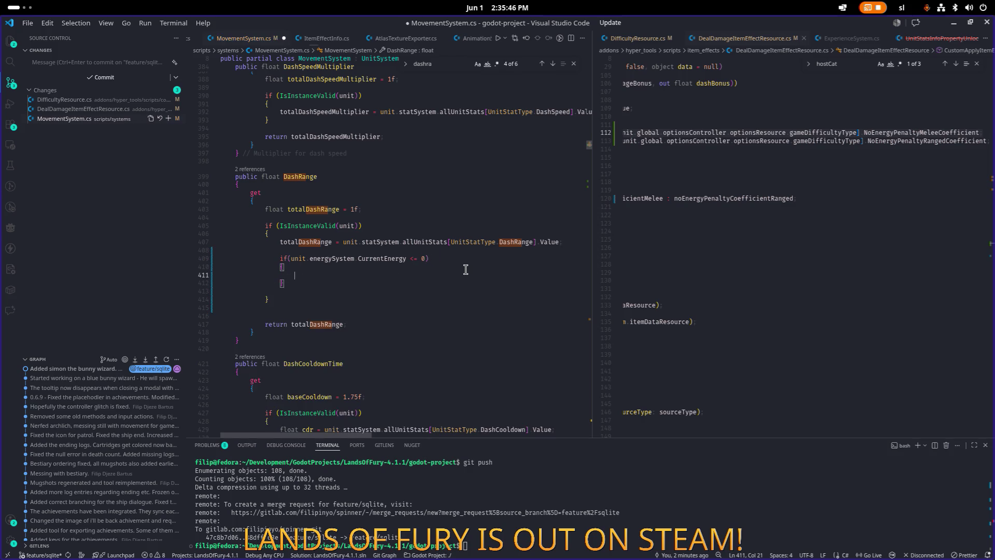
type("cachedNoEnergyPenaltyDashCoefficient")
key("Down")
key("Down")
key("Down")
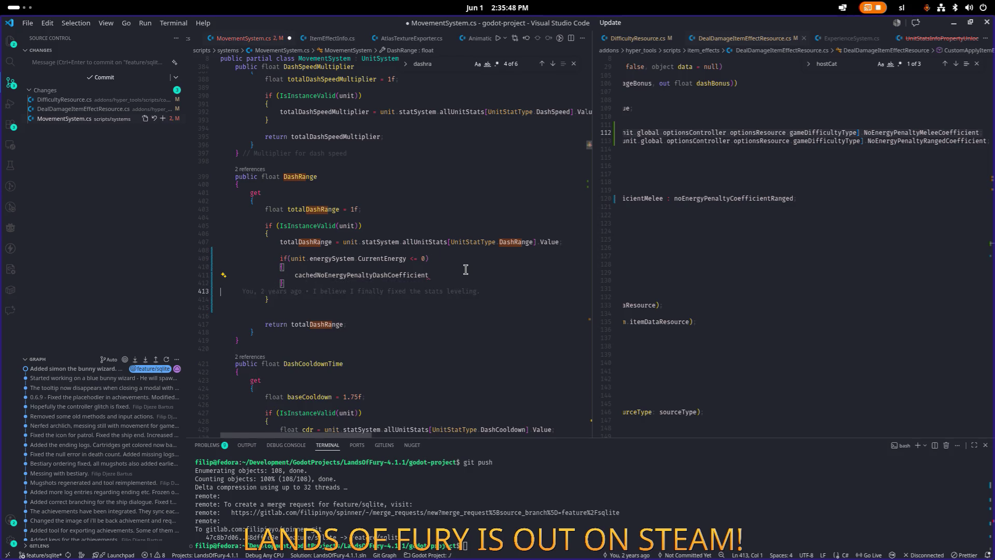
key("Up")
key("Up")
key("Up")
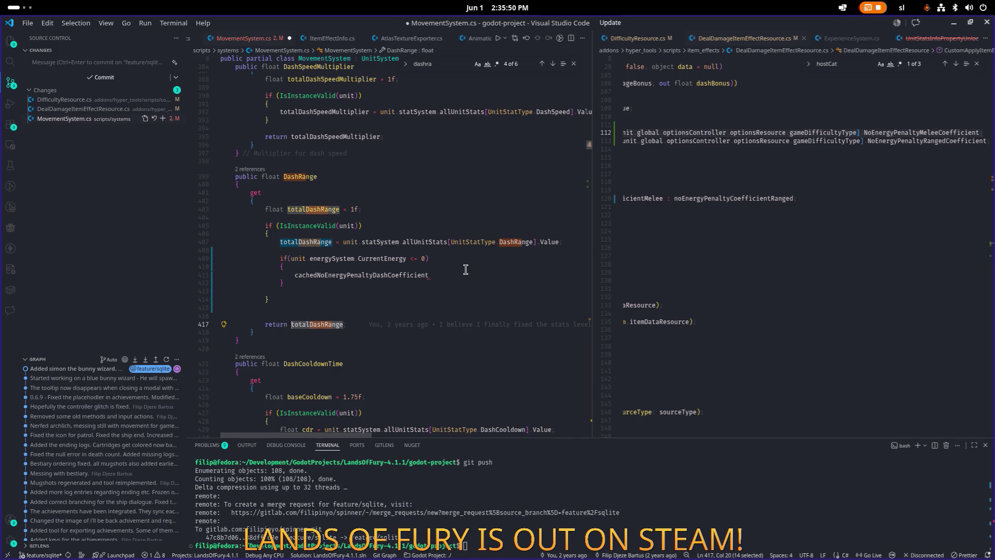
key("Home")
key("Tab")
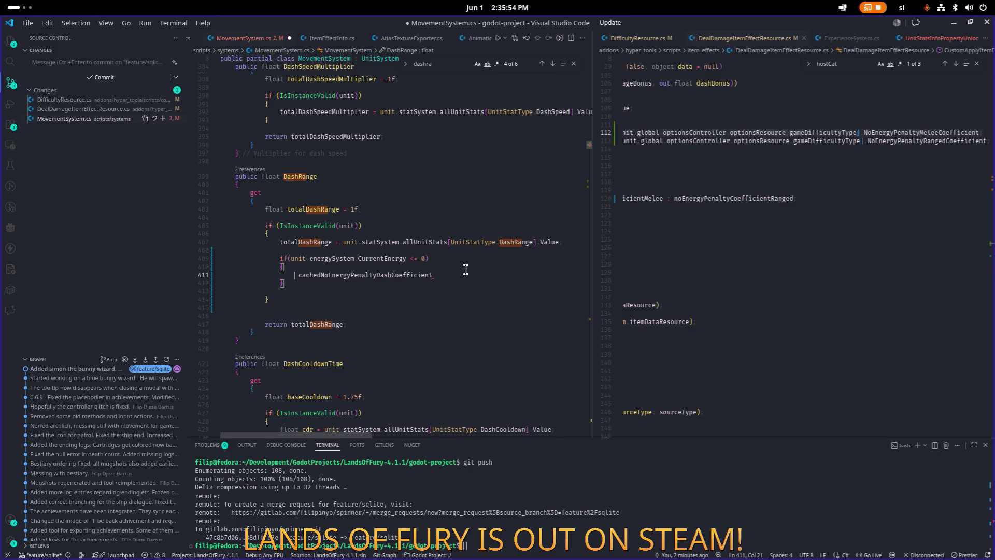
type("totalDashRange = ")
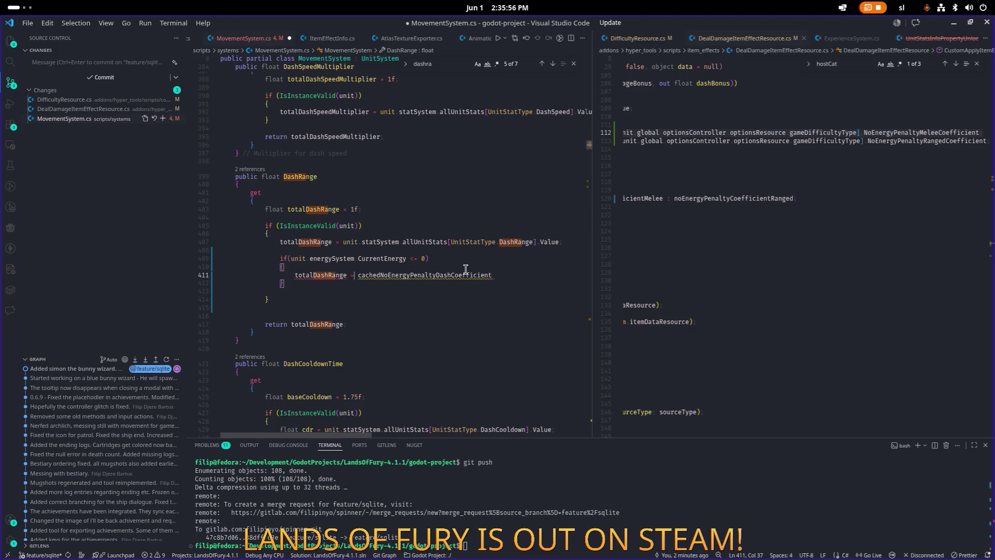
type("*")
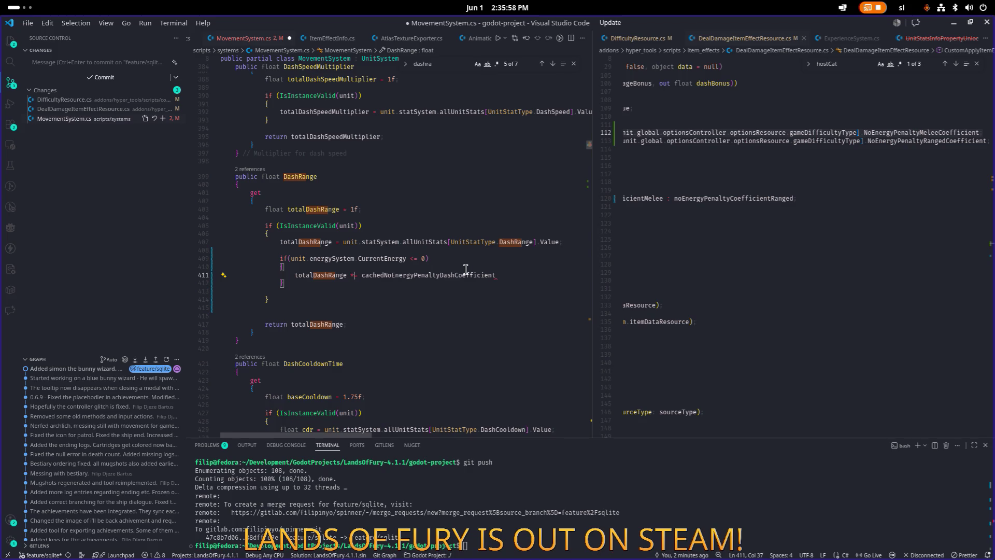
key("End")
key("ctrl+s")
key("Down")
key("Down")
key("Down")
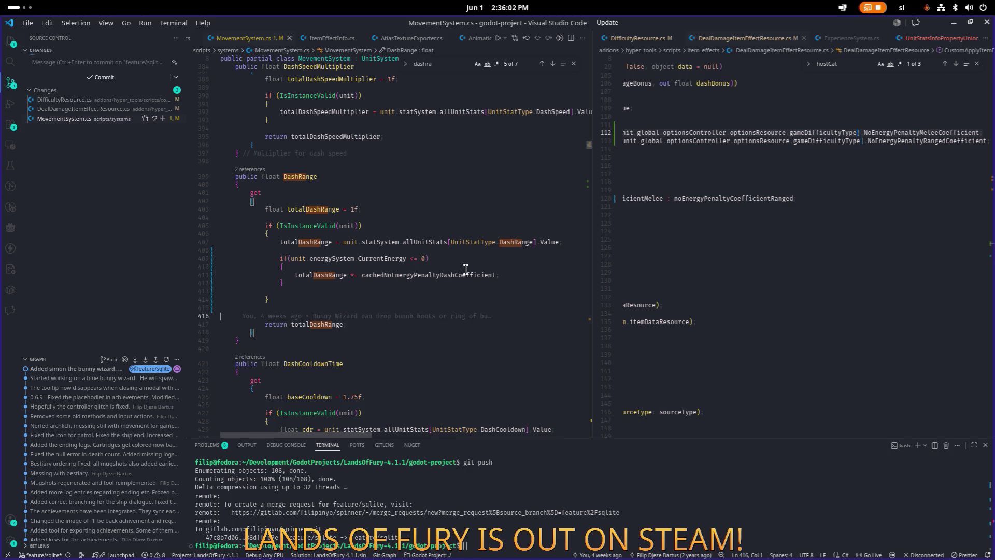
- Review the DashRange and totalDashRange usages, then minimize VS Code to return to Godot
double_click(305, 208)
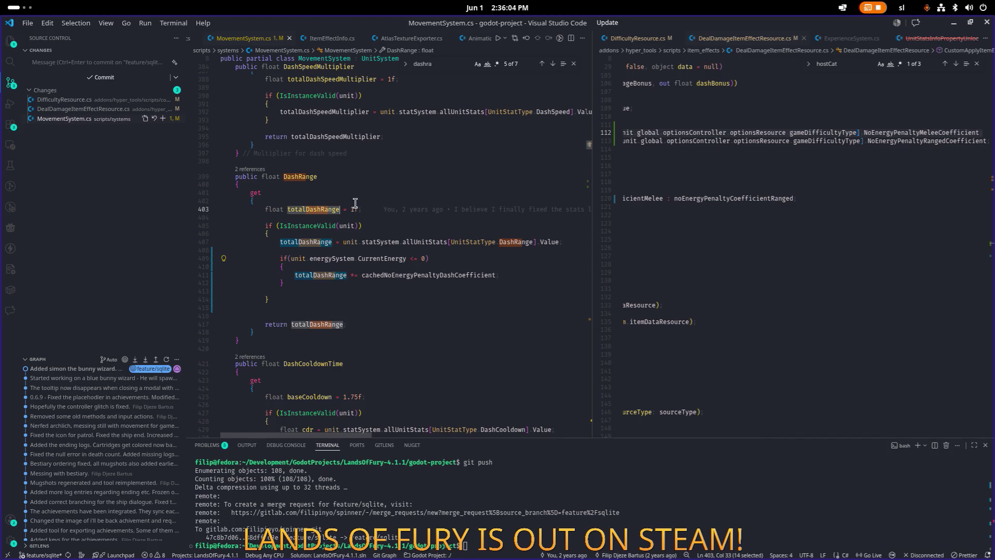
double_click(303, 176)
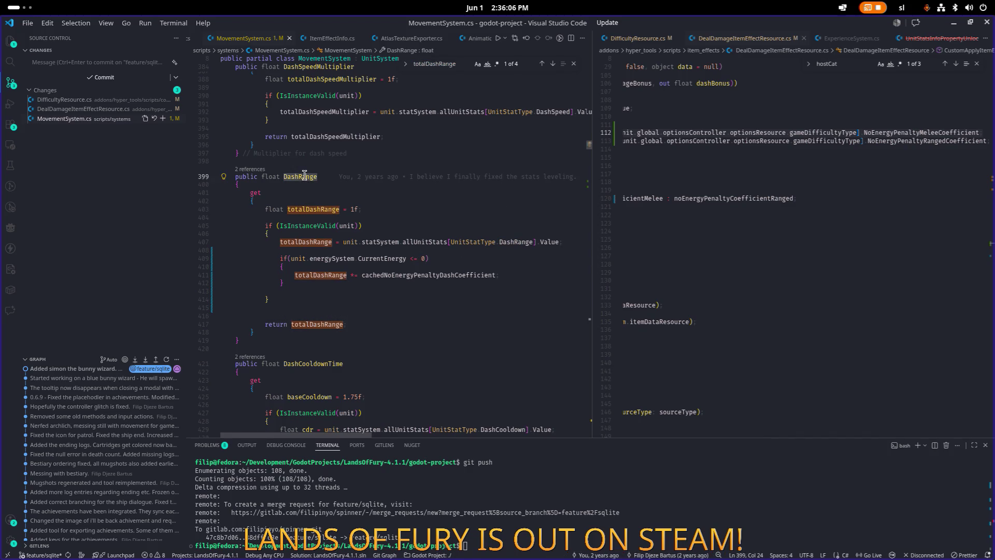
key("Return")
key("Return")
key("Return")
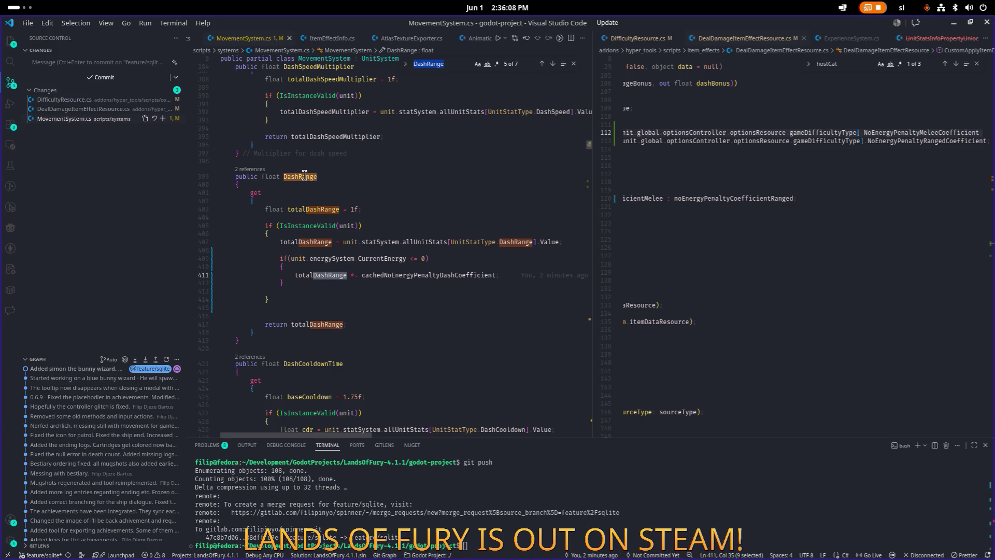
scroll(362, 181, "down", 20)
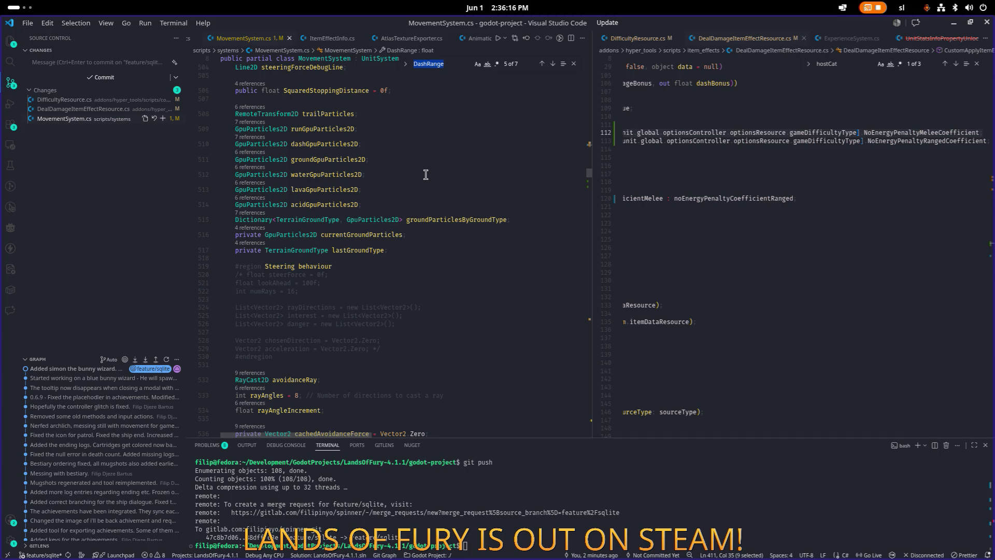
left_click(416, 180)
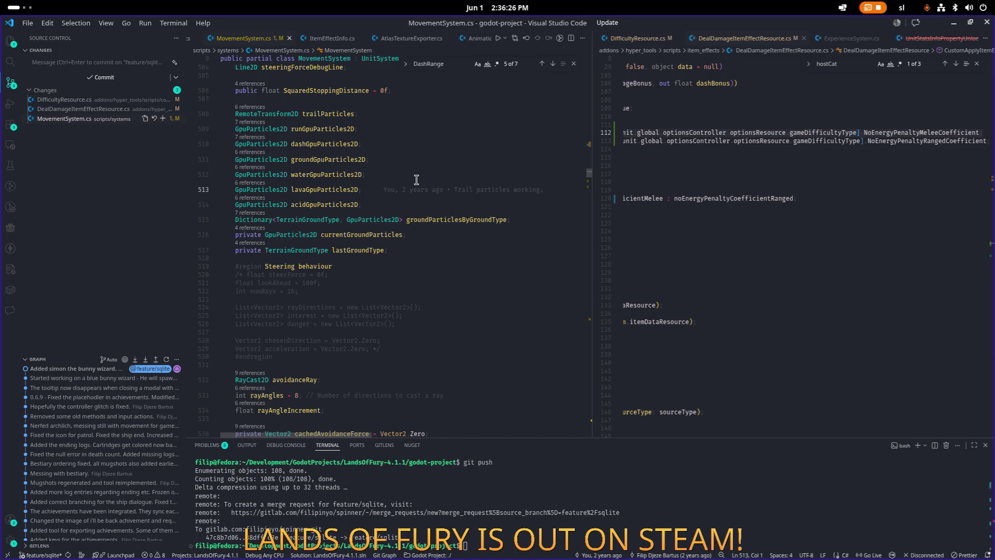
left_click(417, 179)
left_click(435, 234)
left_click(953, 23)
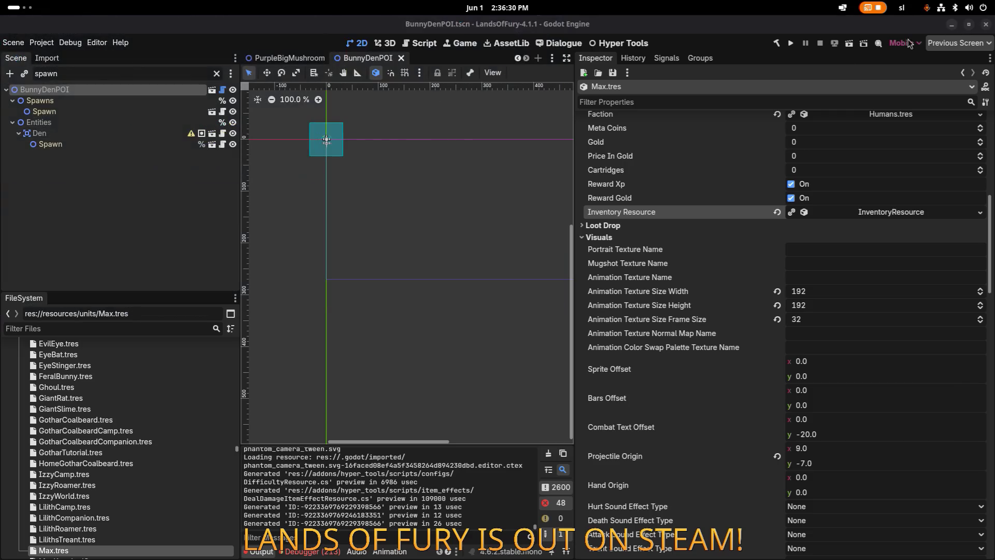
- Rebuild the C# project with the hammer Build button and dismiss the Alt+Tab switcher
left_click(776, 44)
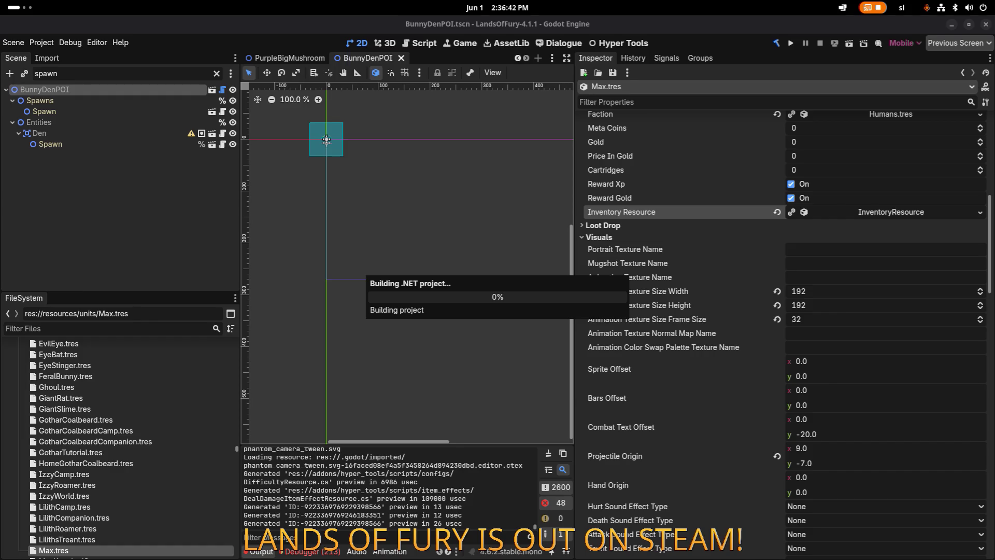
key("alt+Tab")
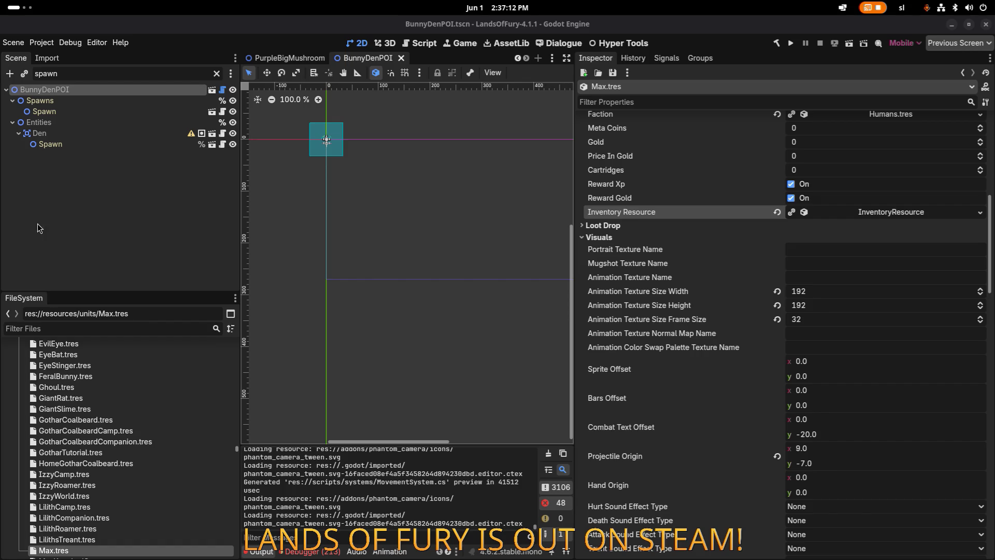
left_click(186, 208)
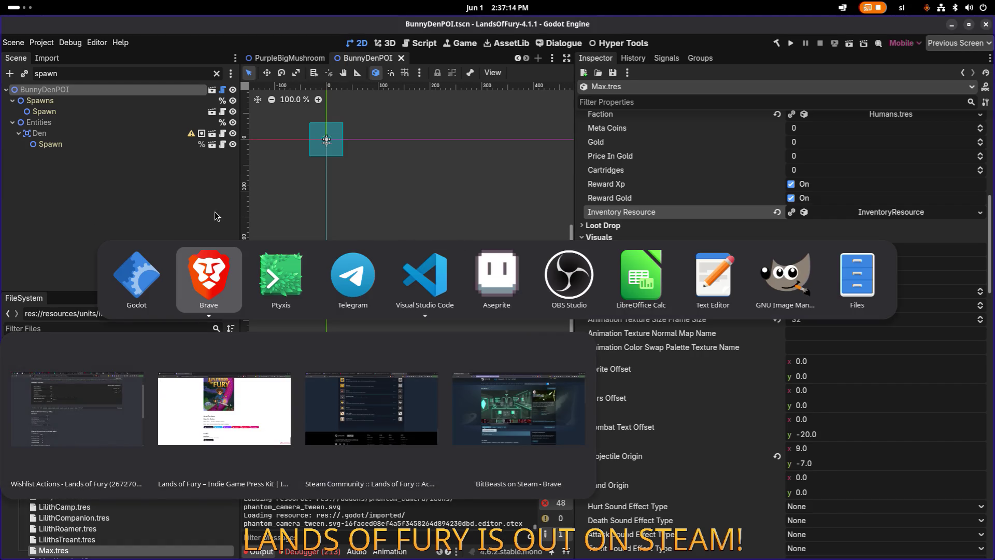
left_click(138, 216)
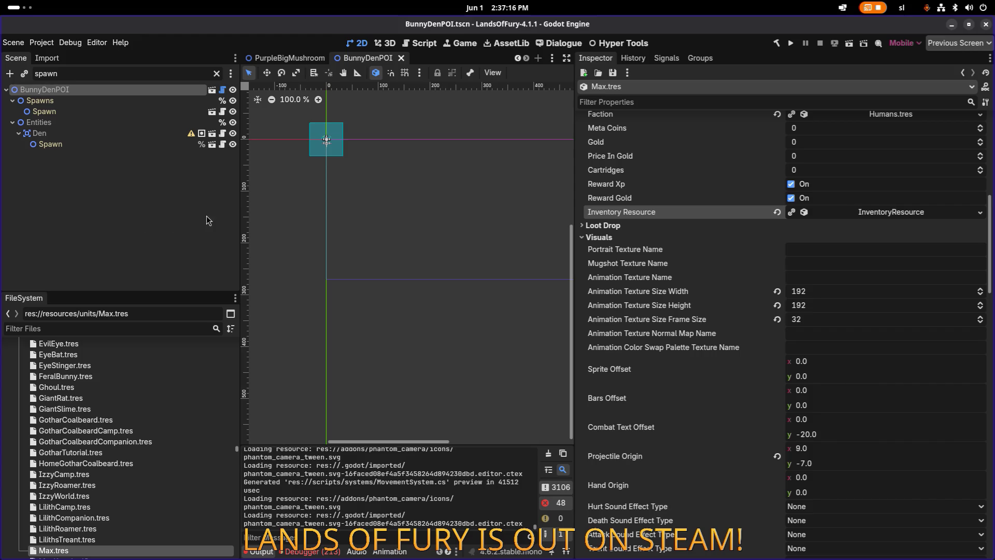
left_click(70, 330)
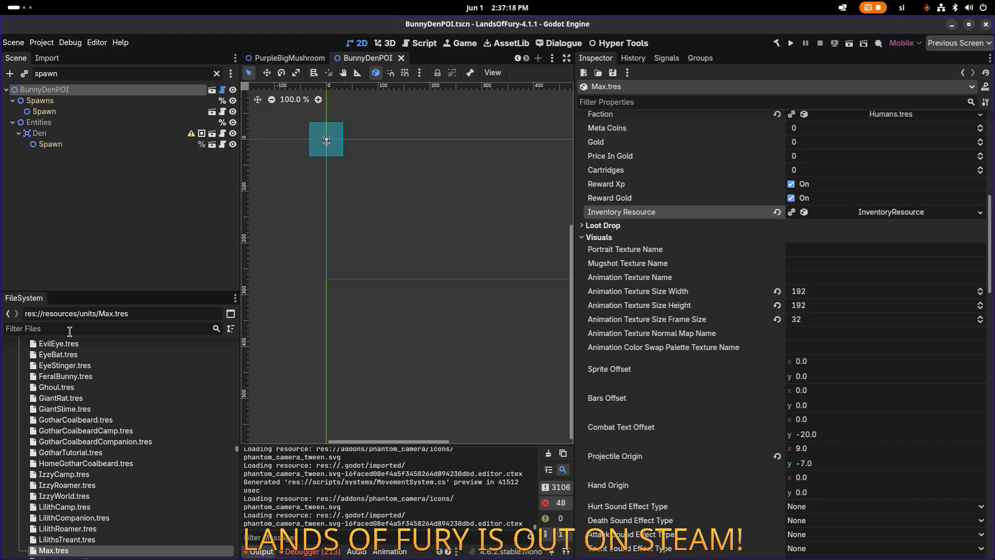
- Filter FileSystem by 'diff', open EasyDifficulty.tres, and set its melee no-energy penalty to 0.75; save
type("diffu")
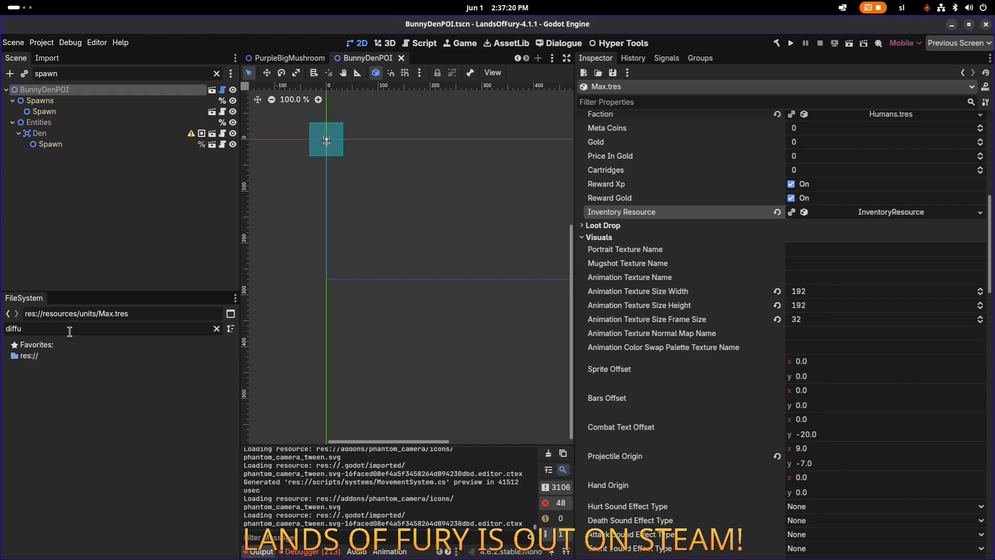
key("BackSpace")
left_click(70, 442)
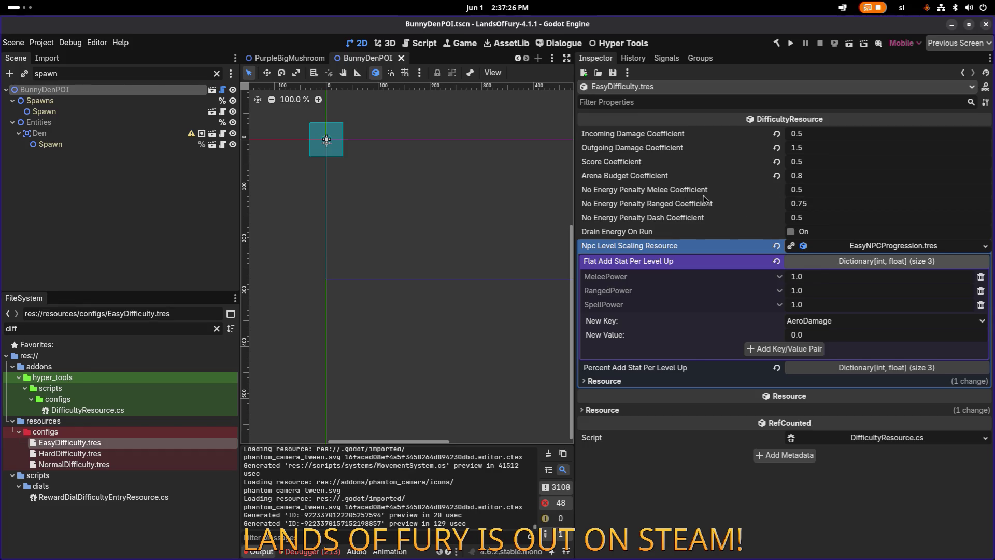
left_click(830, 189)
left_click(808, 190)
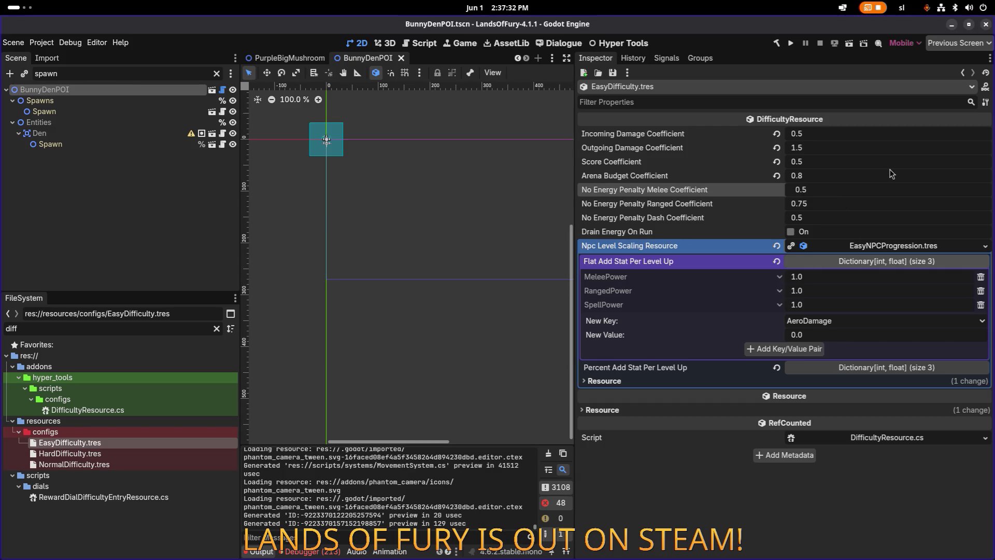
type("0.75")
key("Return")
key("ctrl+s")
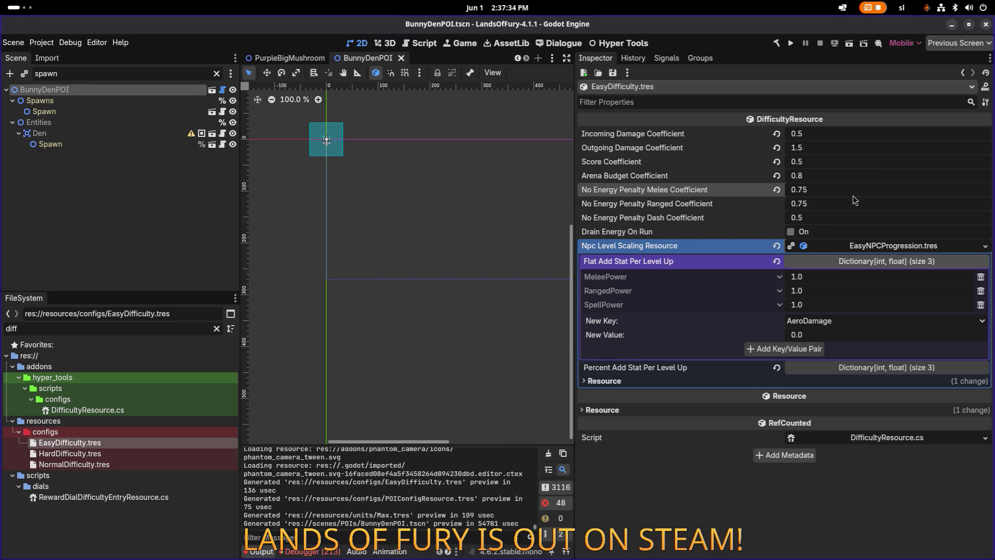
- Set EasyDifficulty's No Energy Penalty Dash Coefficient to 1.0 and save
left_click(835, 213)
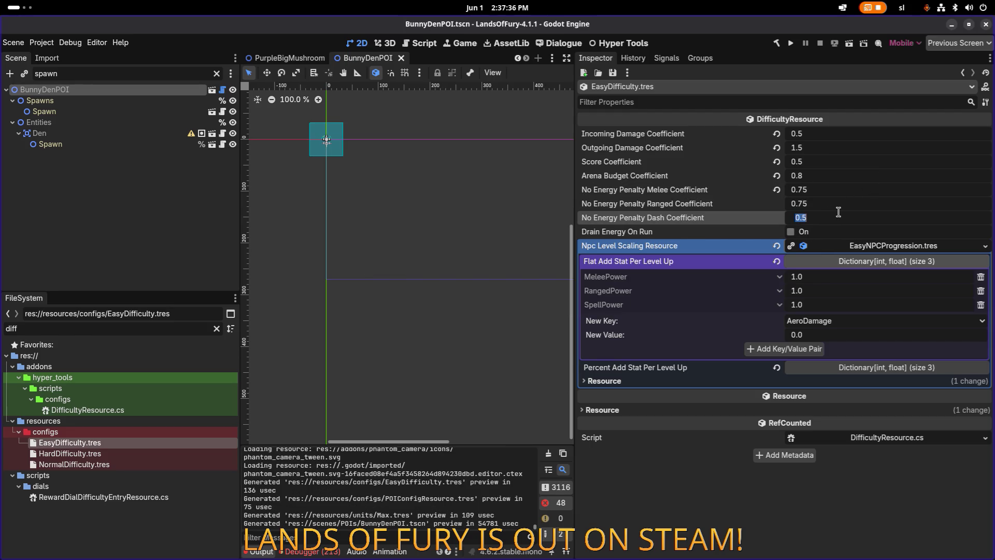
type("1")
key("Return")
key("ctrl+s")
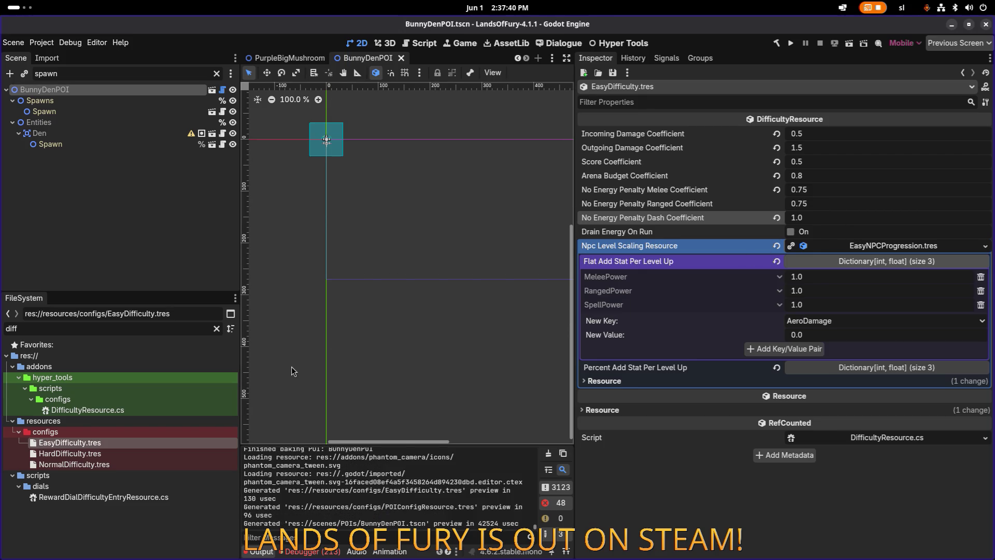
left_click(110, 454)
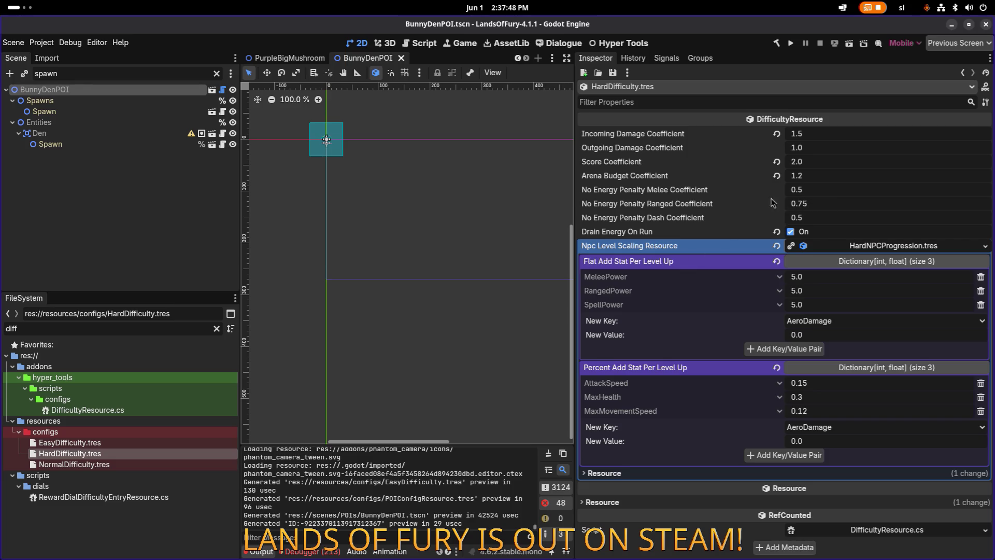
- Lower HardDifficulty's No Energy Penalty Ranged Coefficient from 0.75 to 0.5
left_click(824, 190)
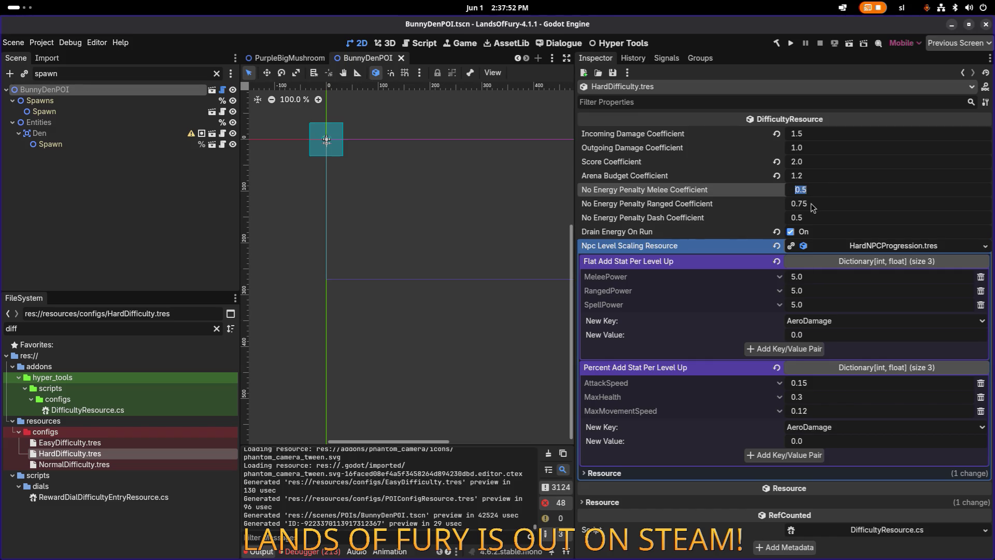
left_click(804, 204)
type("0.5")
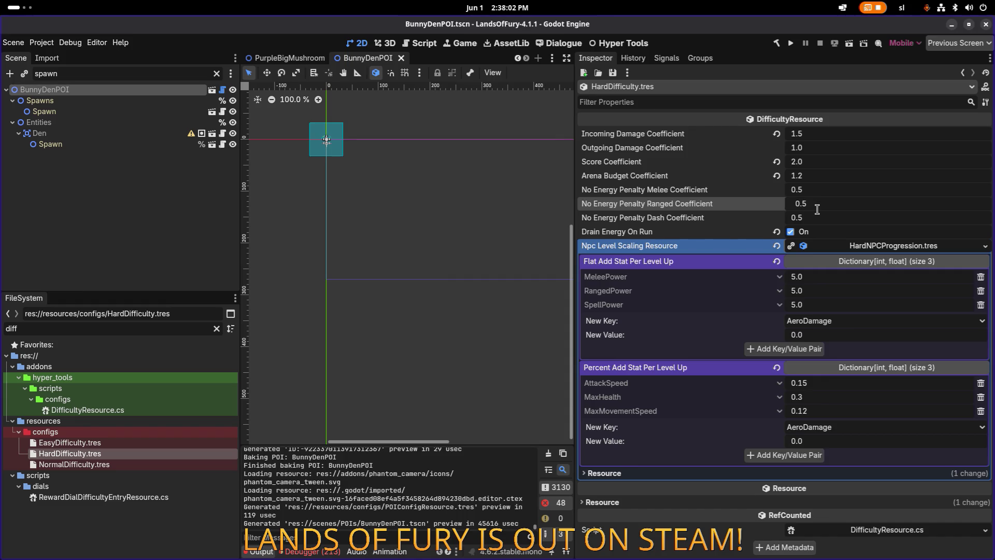
key("alt+Tab")
left_click(429, 281)
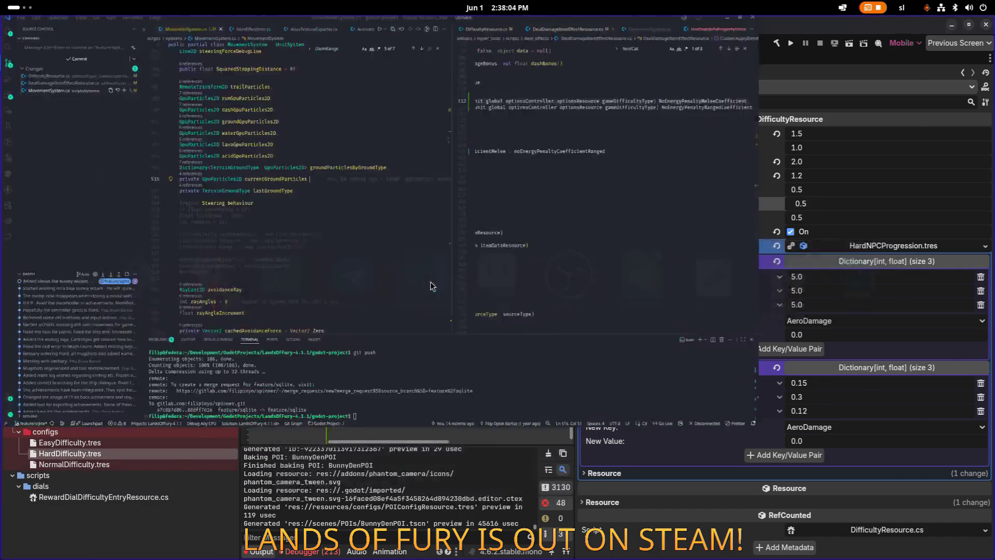
- In DifficultyResource.cs, swap the defaults to melee 0.75f and ranged 0.5f, then minimize VS Code
left_click(741, 284)
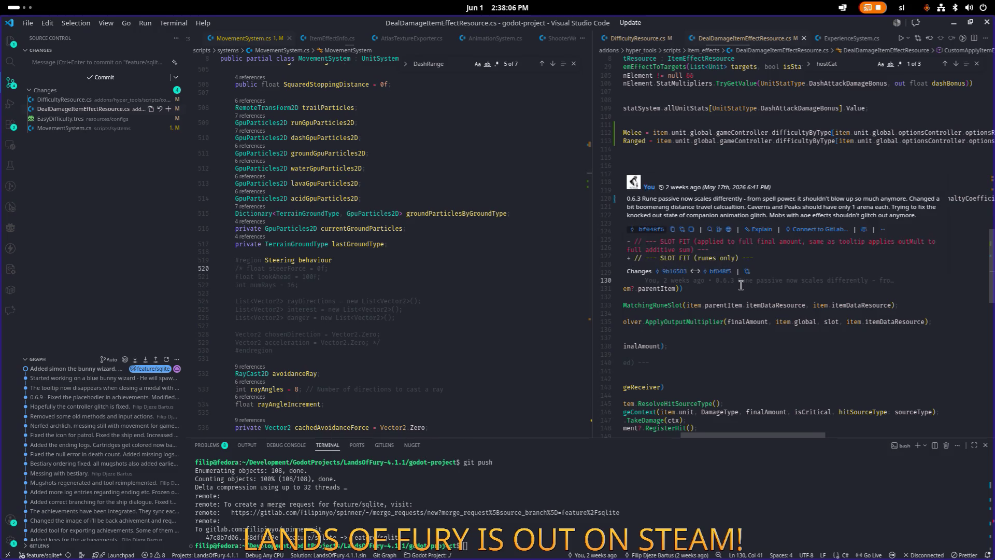
left_click(705, 255)
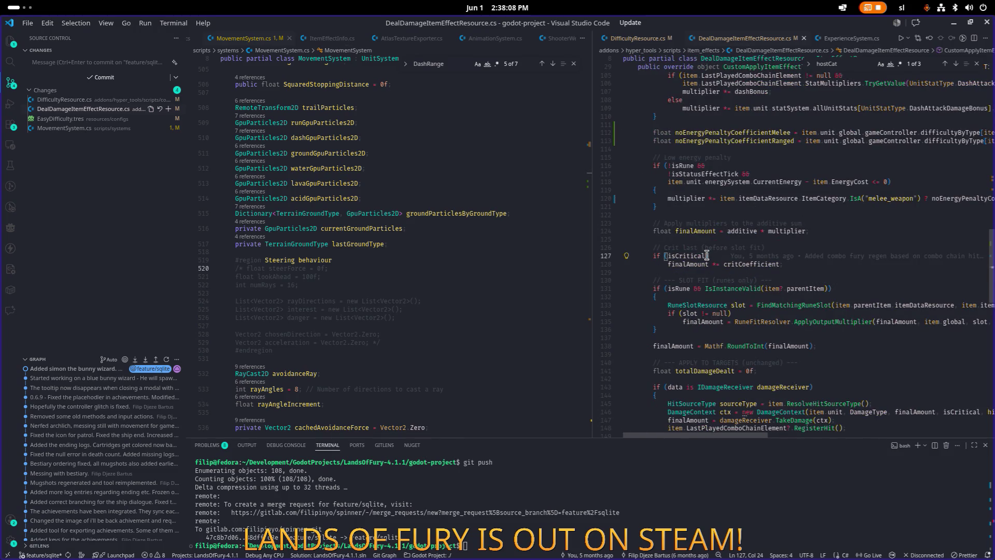
left_click(645, 38)
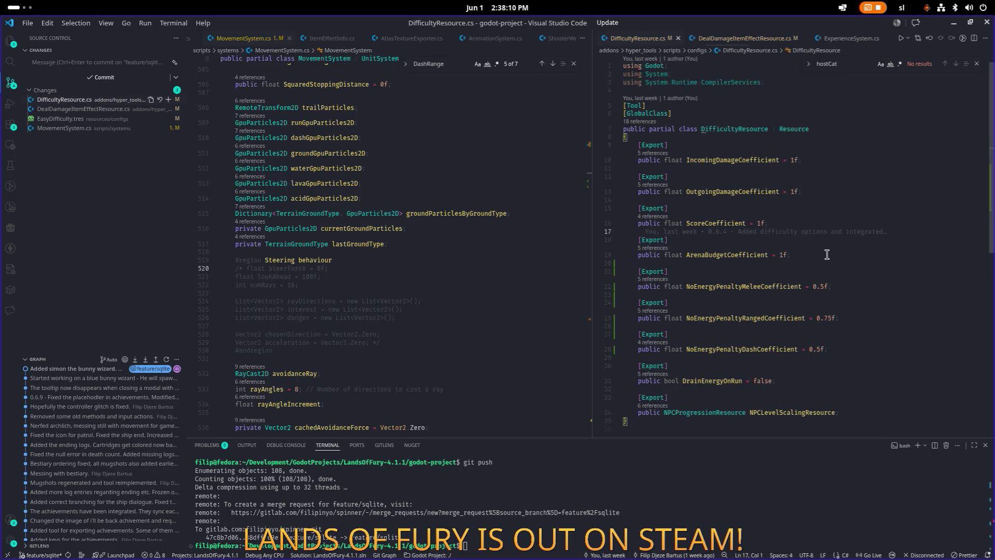
scroll(818, 228, "down", 1)
left_click(837, 274)
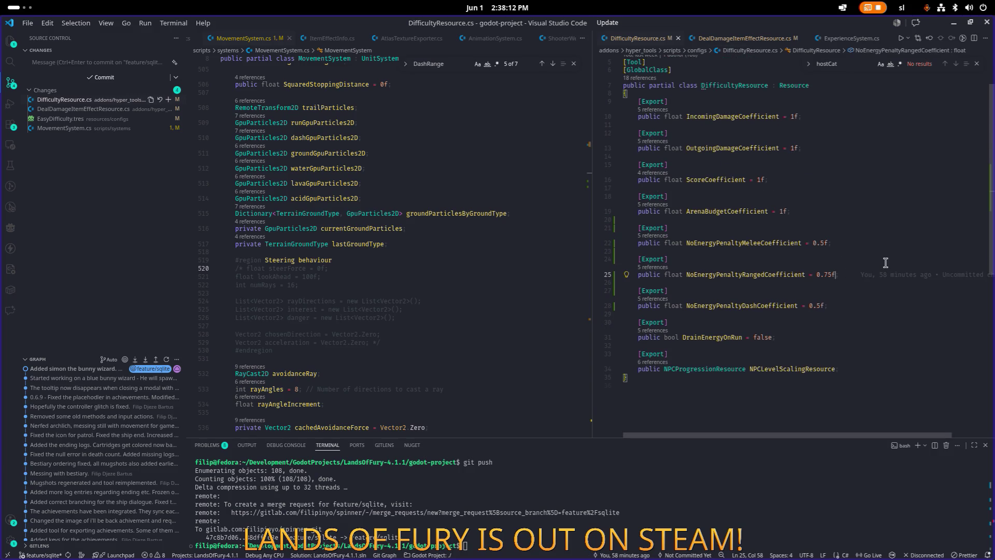
key("ctrl+z")
key("ctrl+z")
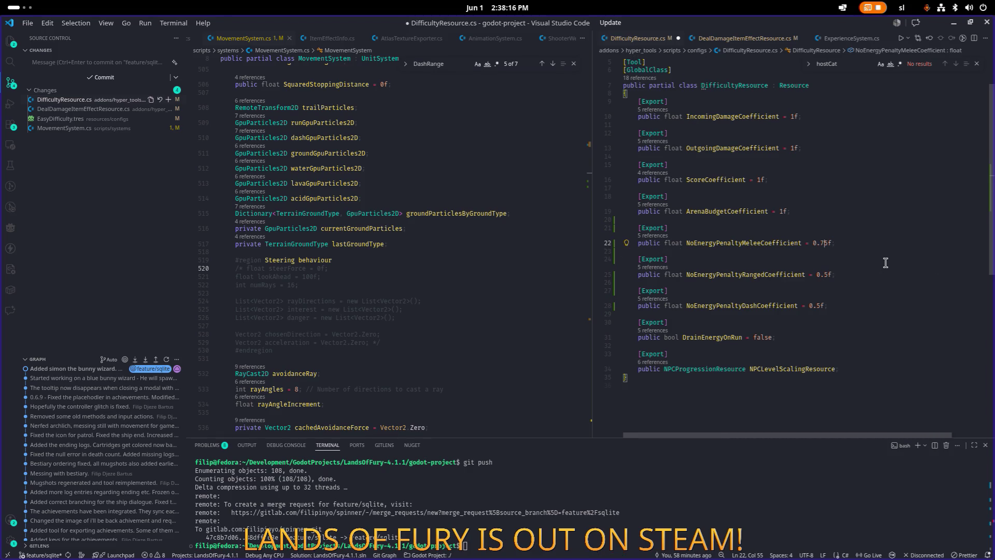
left_click(953, 23)
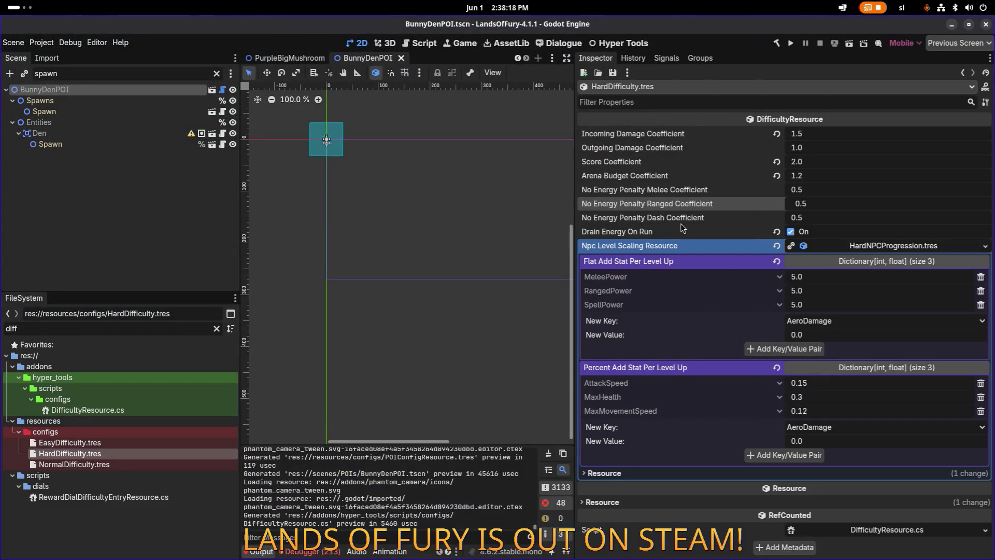
- Save HardDifficulty.tres, try its dash coefficient at 0.75, then reset it to 0.5 and save
left_click(612, 72)
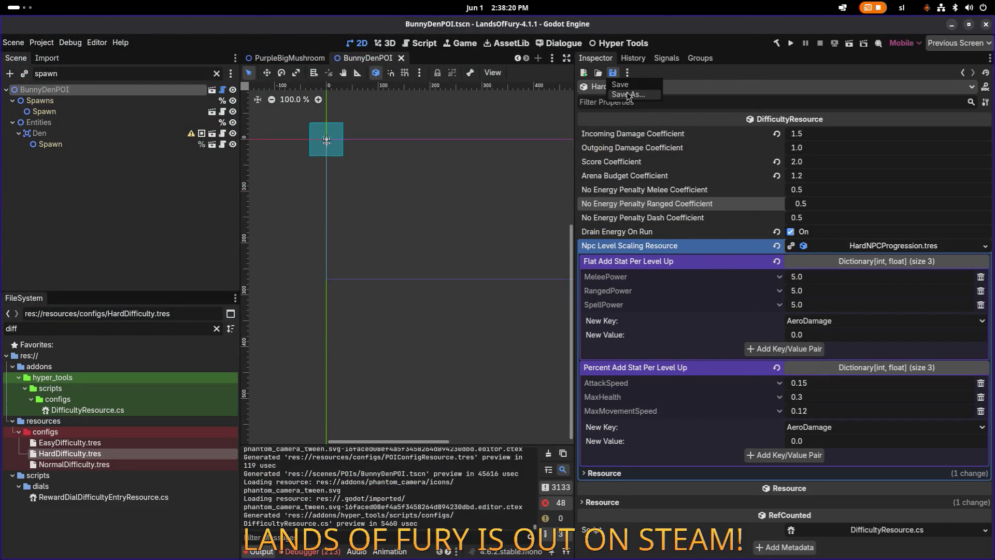
left_click(622, 84)
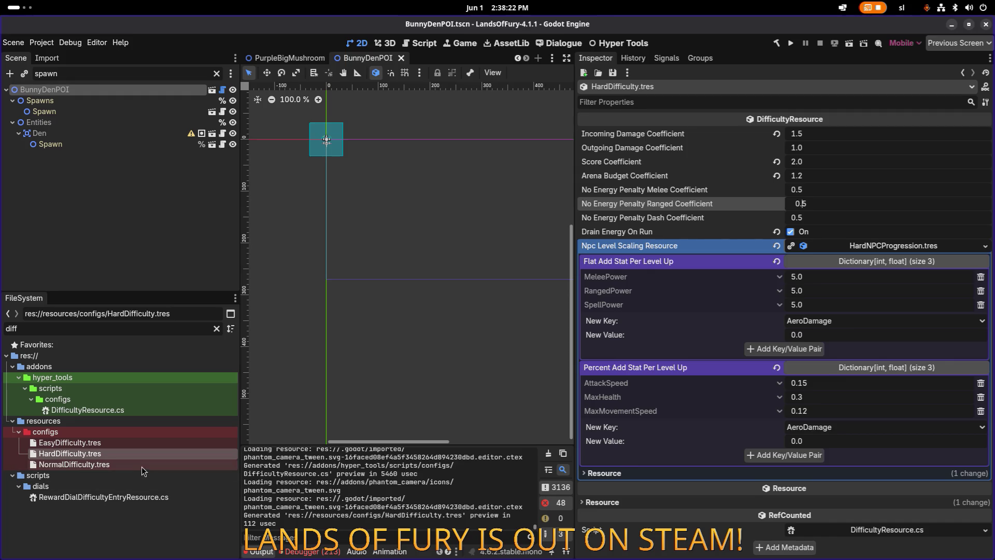
left_click(143, 465)
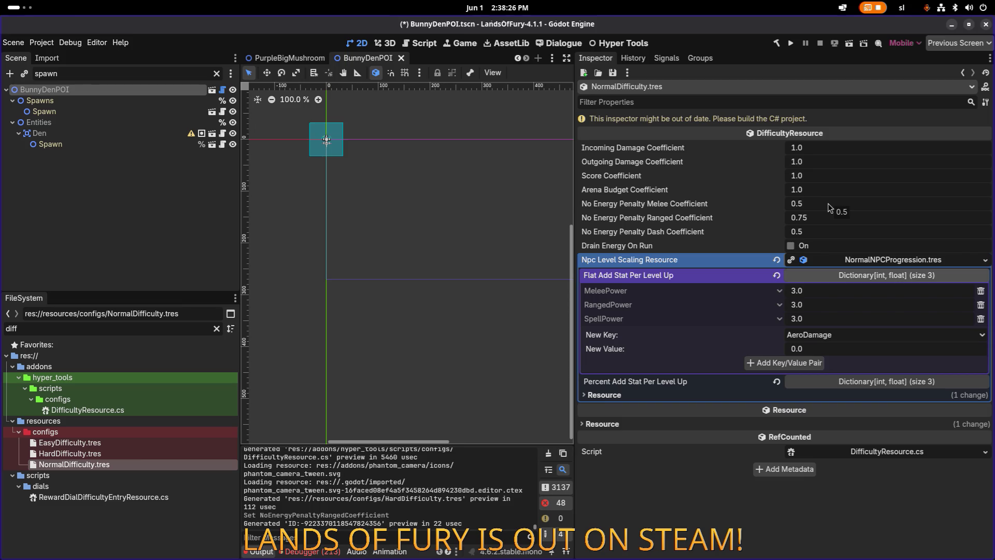
left_click(148, 454)
left_click(805, 231)
left_click(830, 229)
type("0.75")
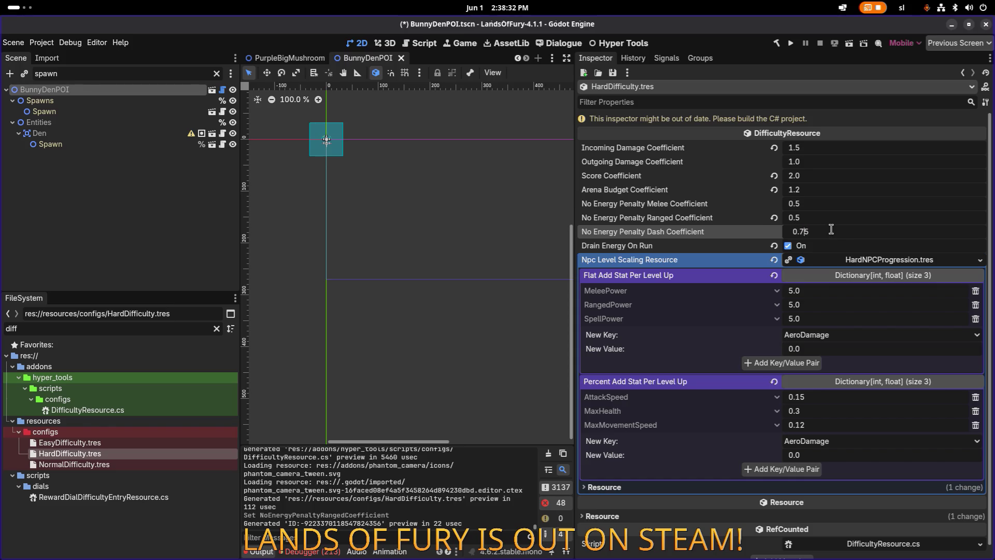
key("Return")
key("ctrl+s")
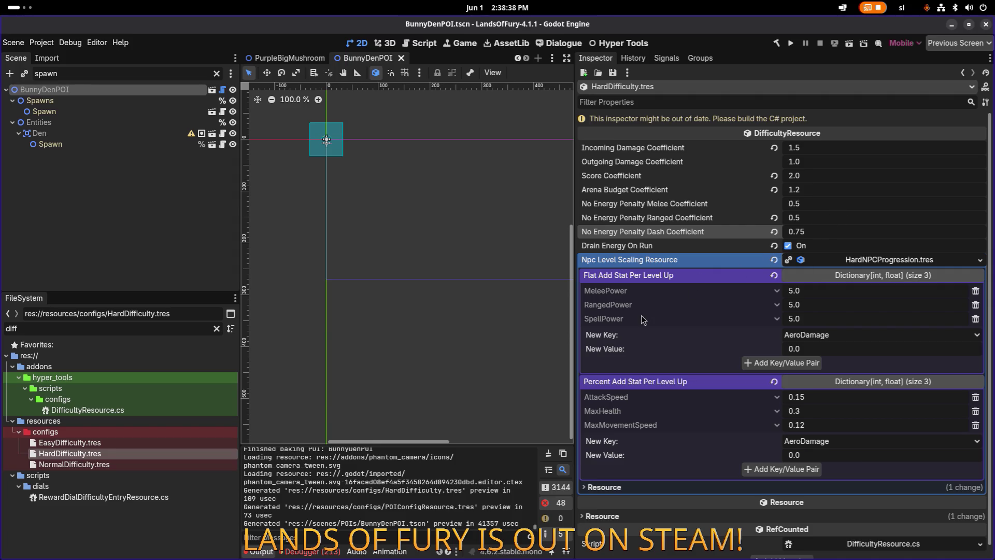
left_click(808, 232)
key("Return")
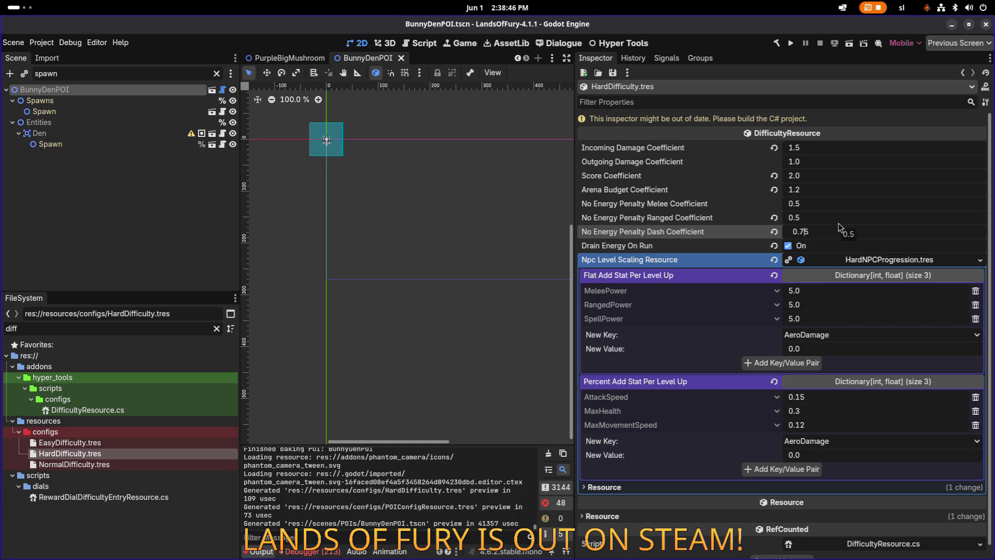
type("0.5")
key("Return")
key("ctrl+s")
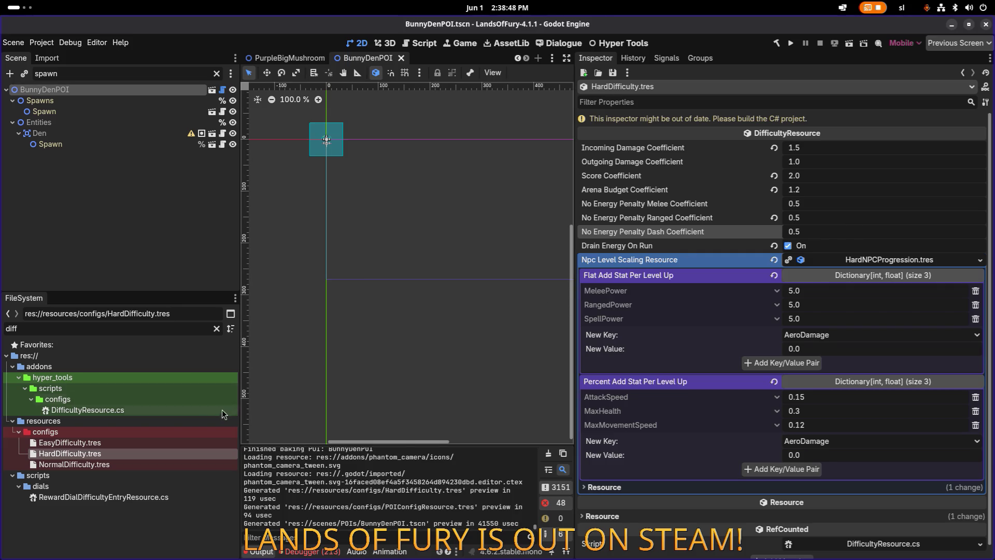
- Compare the Normal and Easy resources, then keep Hard's melee coefficient at 0.5 after trying 0.75; save
left_click(157, 464)
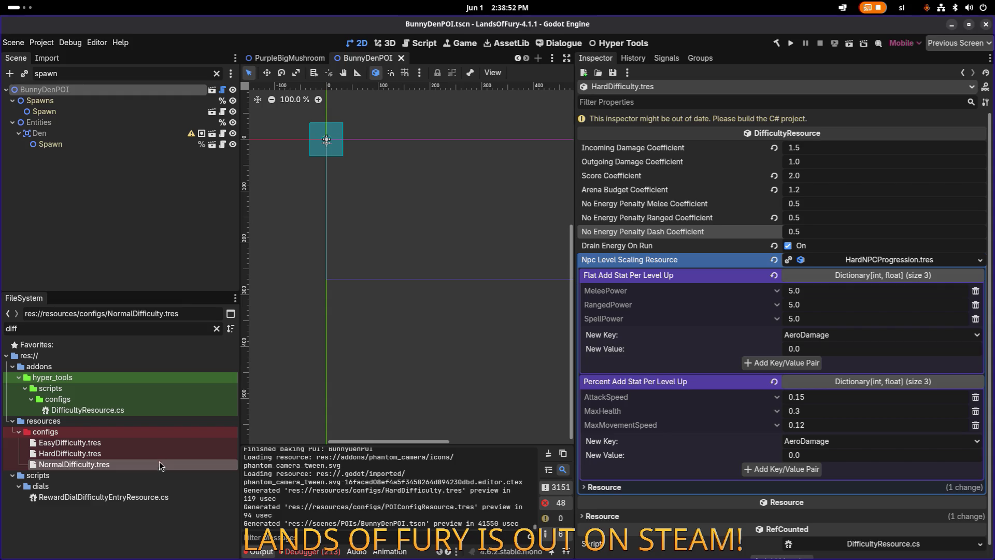
left_click(166, 444)
left_click(162, 453)
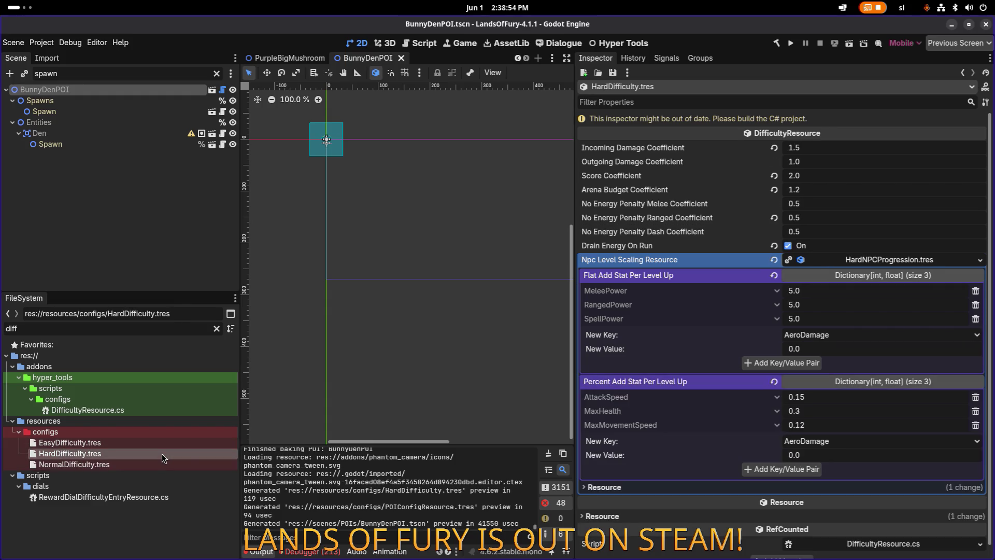
left_click(819, 206)
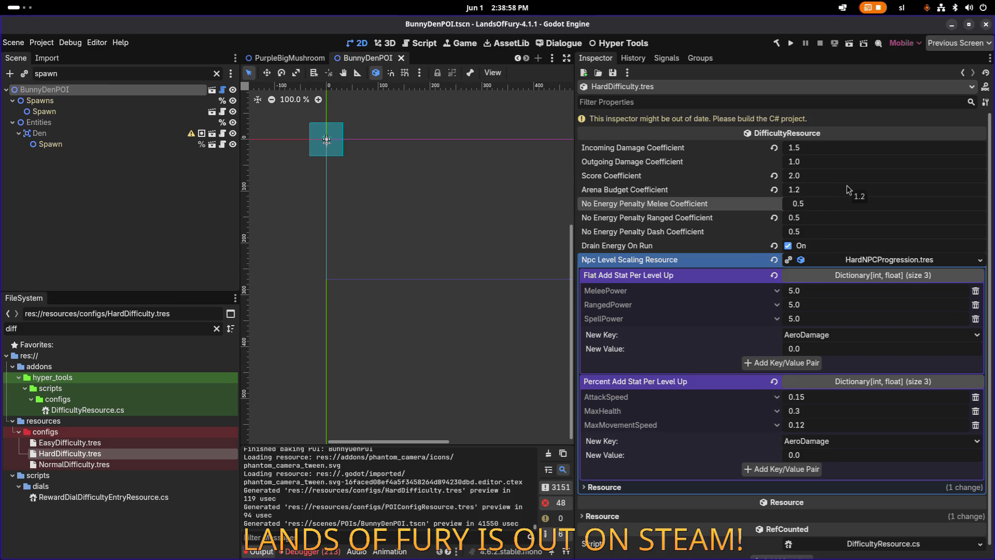
type("0.75")
key("Return")
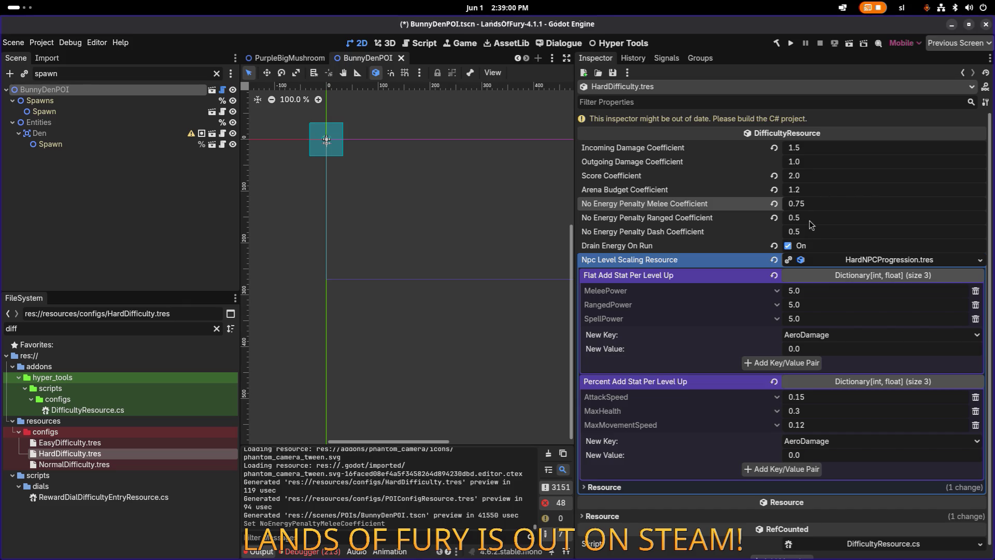
left_click(815, 223)
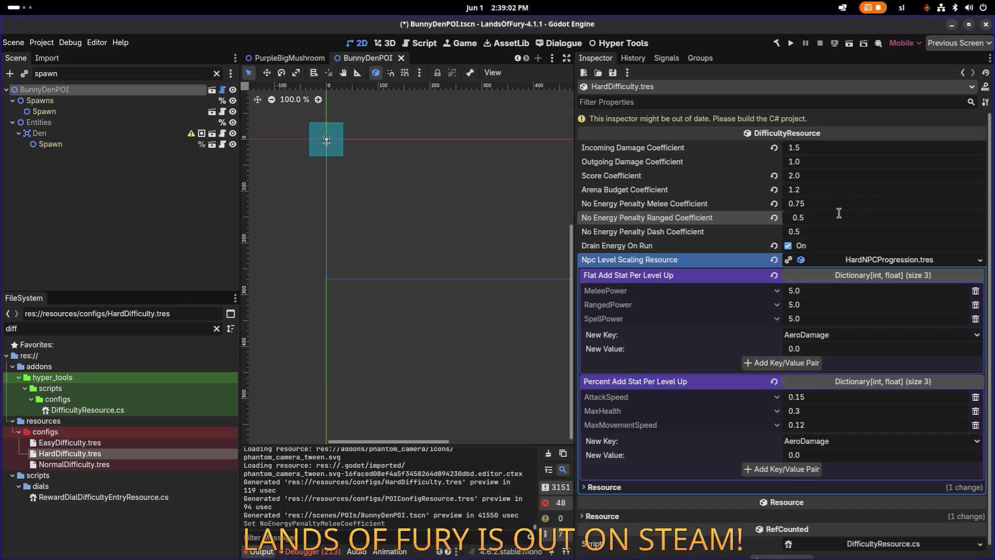
left_click(824, 204)
left_click(834, 199)
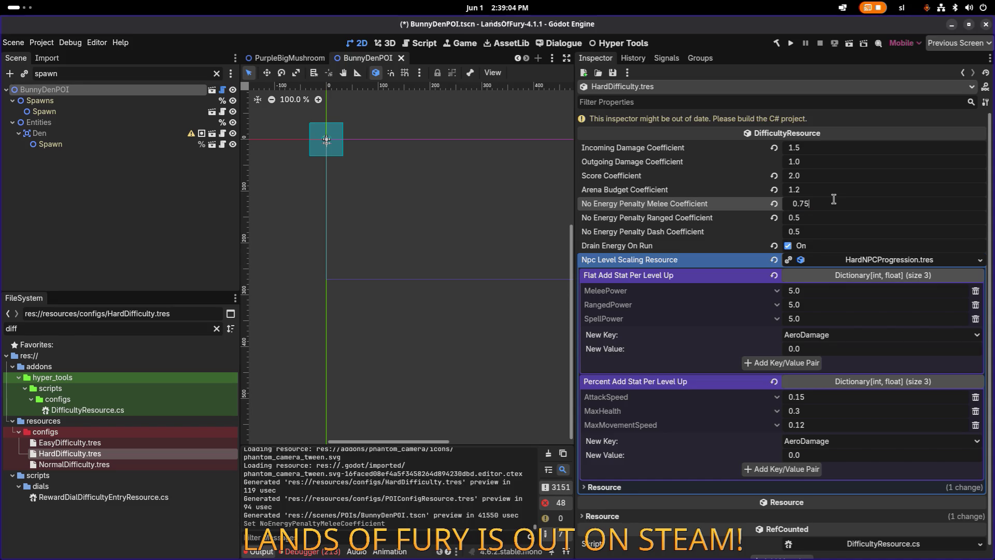
type("0.5")
key("Return")
key("ctrl+s")
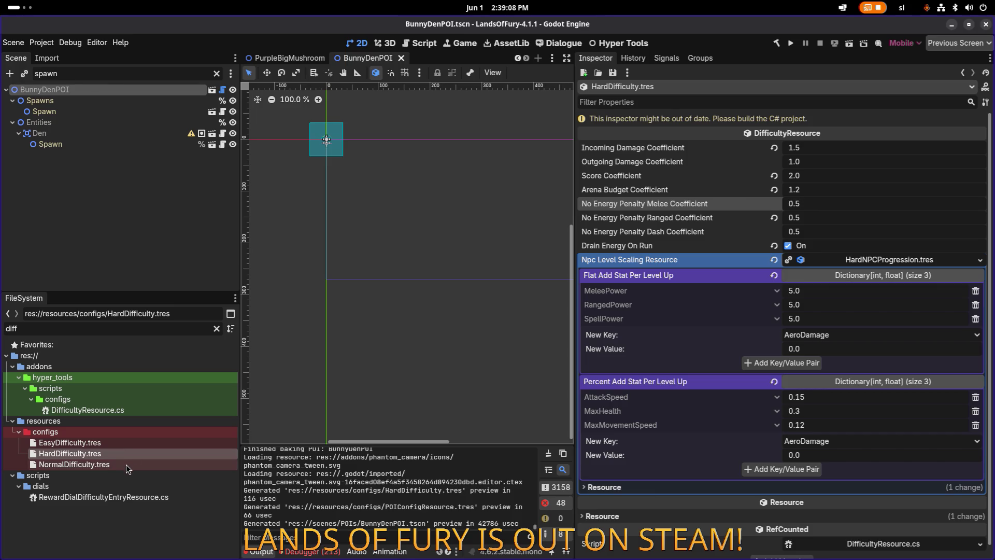
- Set NormalDifficulty.tres No Energy Penalty Dash Coefficient to 0.25 and save it
left_click(125, 465)
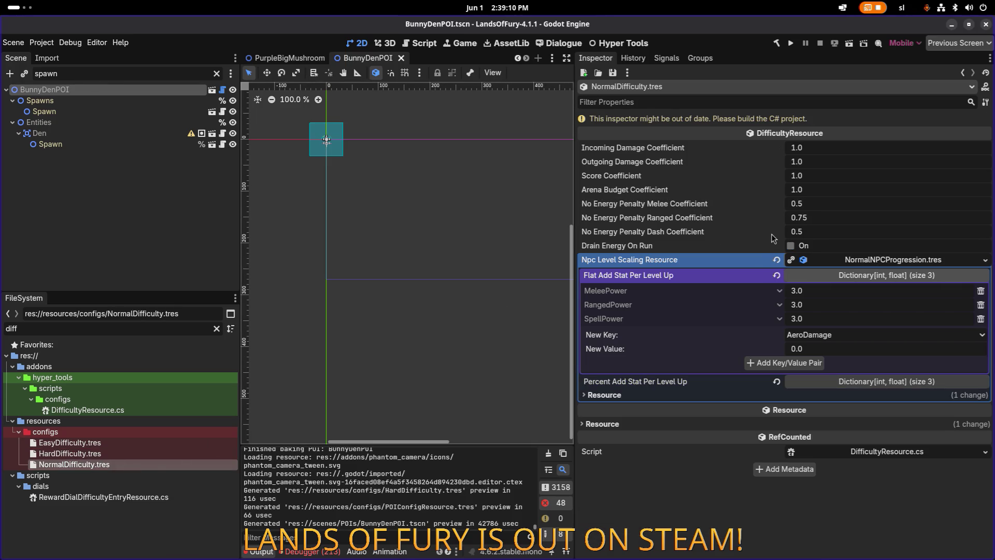
left_click(812, 231)
left_click(812, 232)
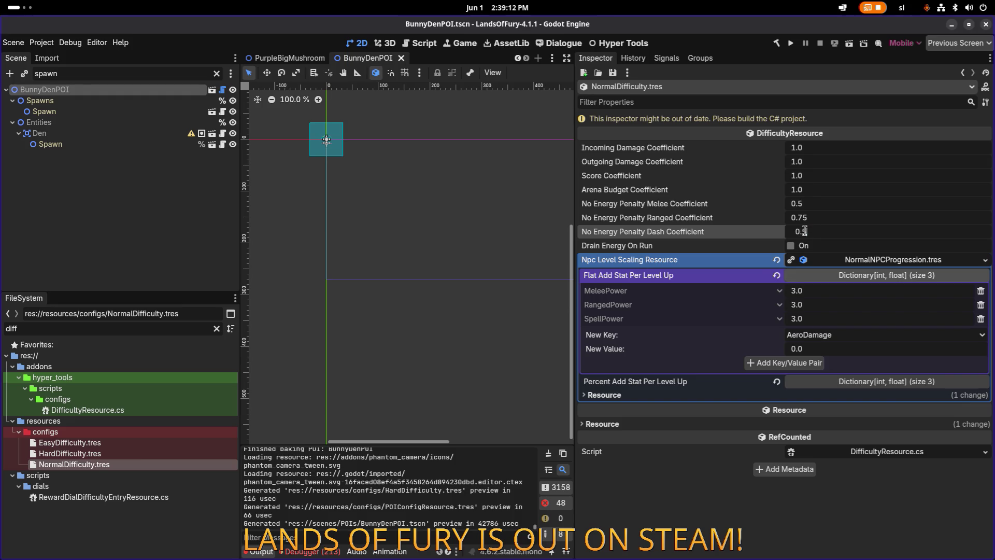
type("2")
key("Return")
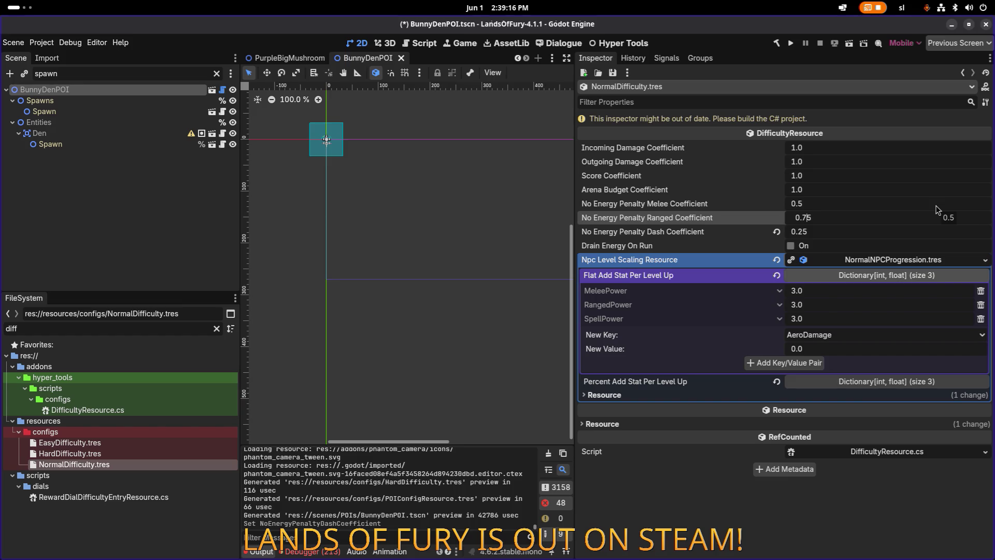
type("0.5")
key("ctrl+s")
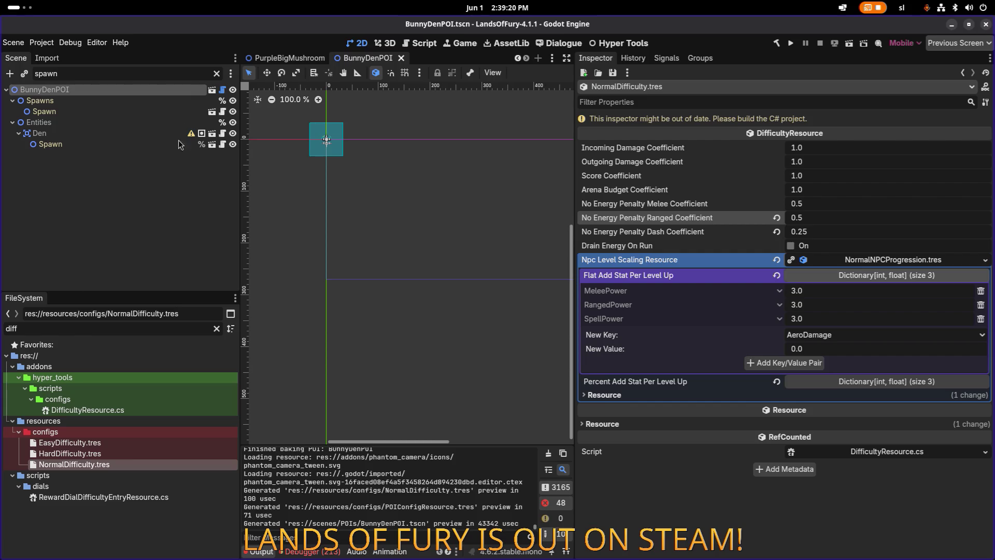
key("alt+Tab")
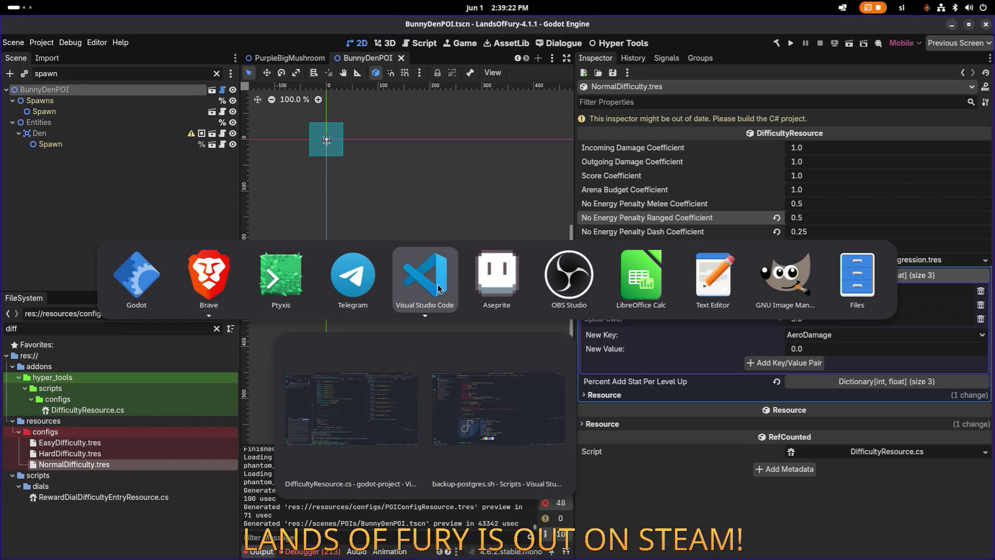
- Cycle through the app switcher to bring the DifficultyResource.cs VS Code window forward
left_click(544, 412)
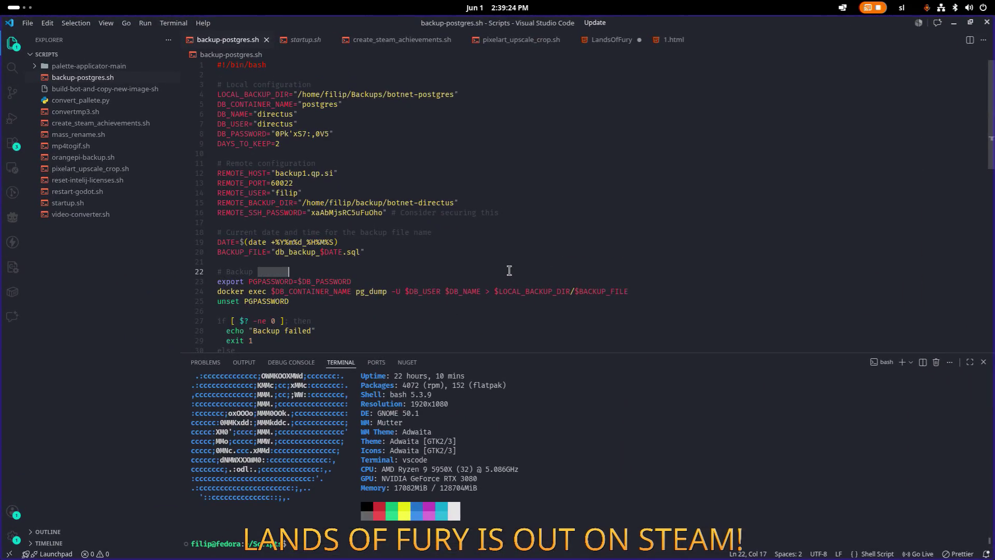
key("alt+Tab")
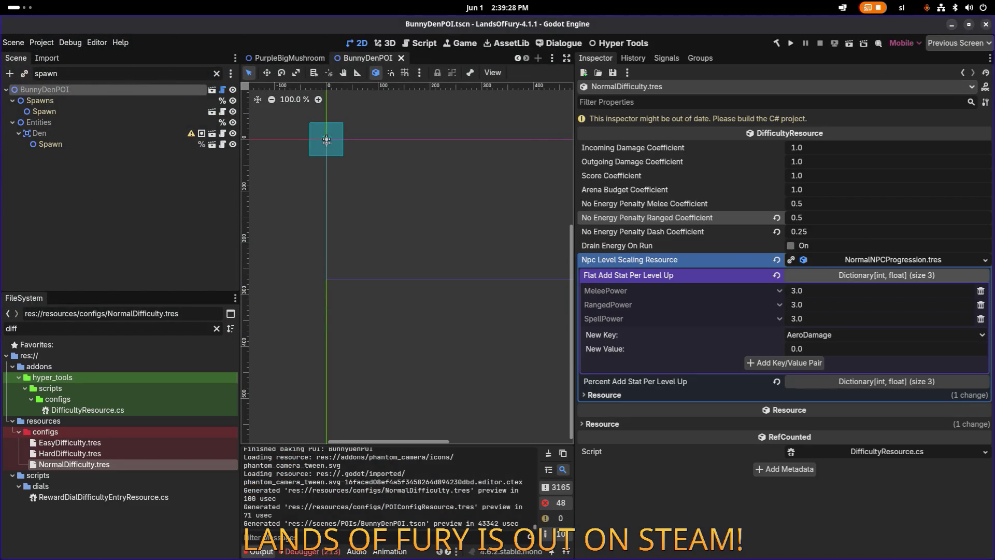
key("alt+Tab")
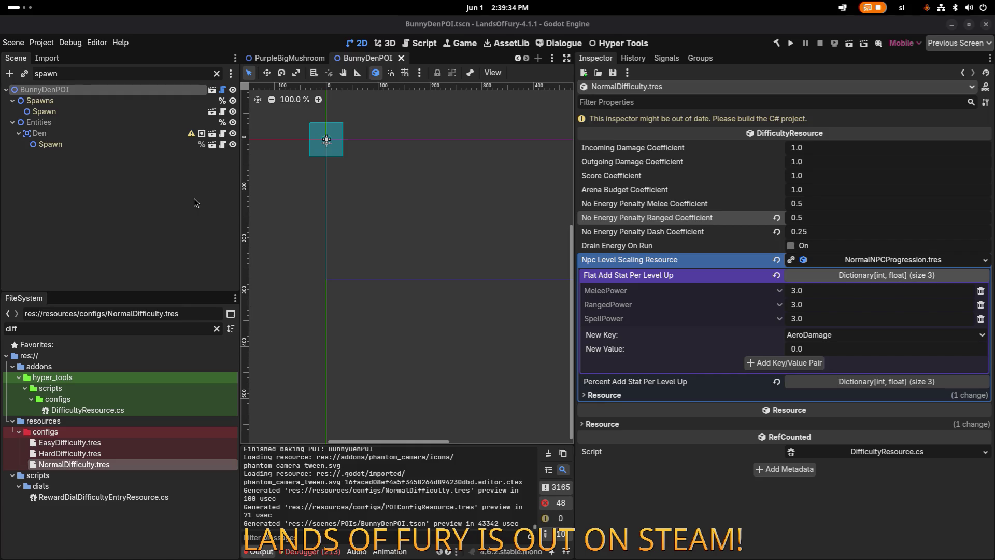
key("alt+Tab")
key("alt+shift+Tab")
key("alt+Down")
key("alt+Right")
key("alt+Right")
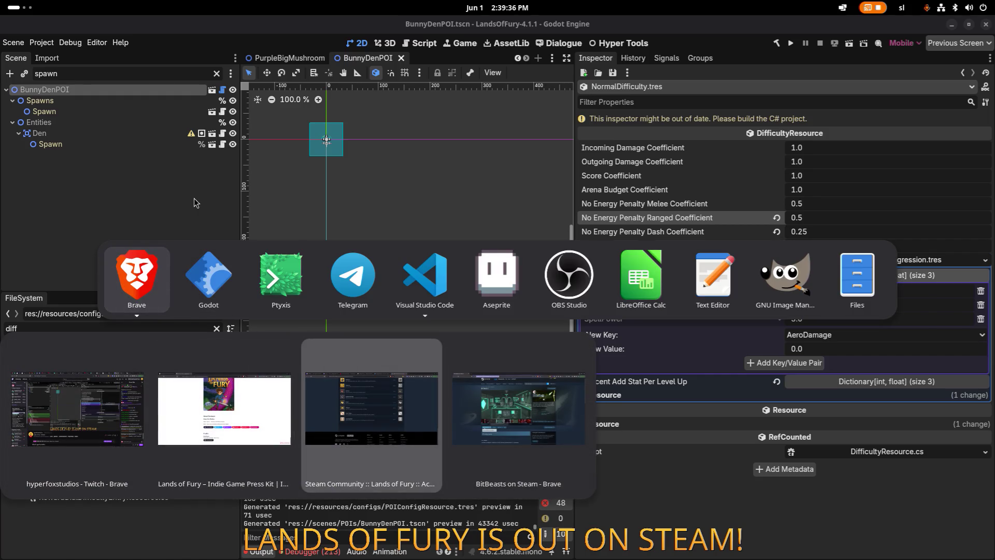
key("alt+Up")
key("alt+Tab")
key("alt+Tab")
key("alt+Tab")
key("alt+Tab")
key("alt+Down")
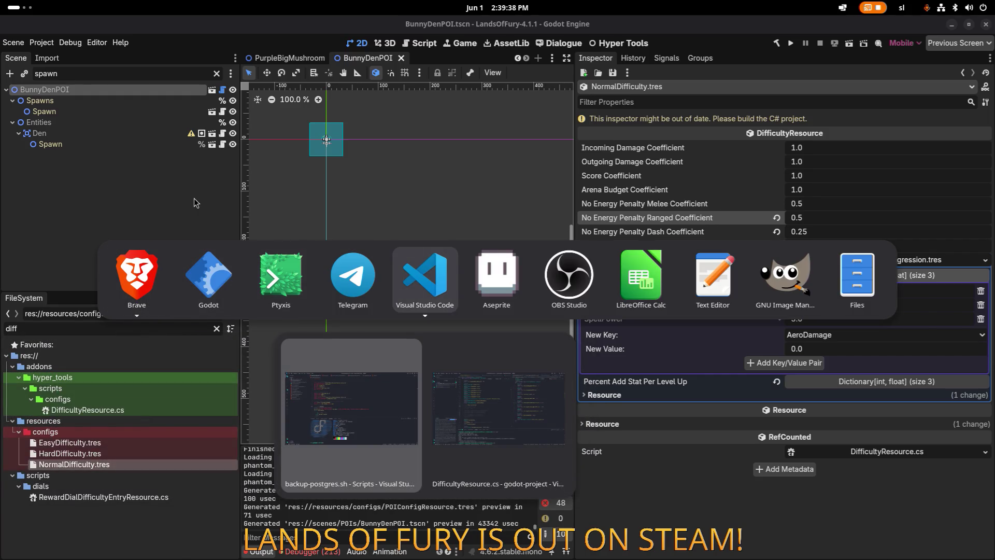
key("alt+Right")
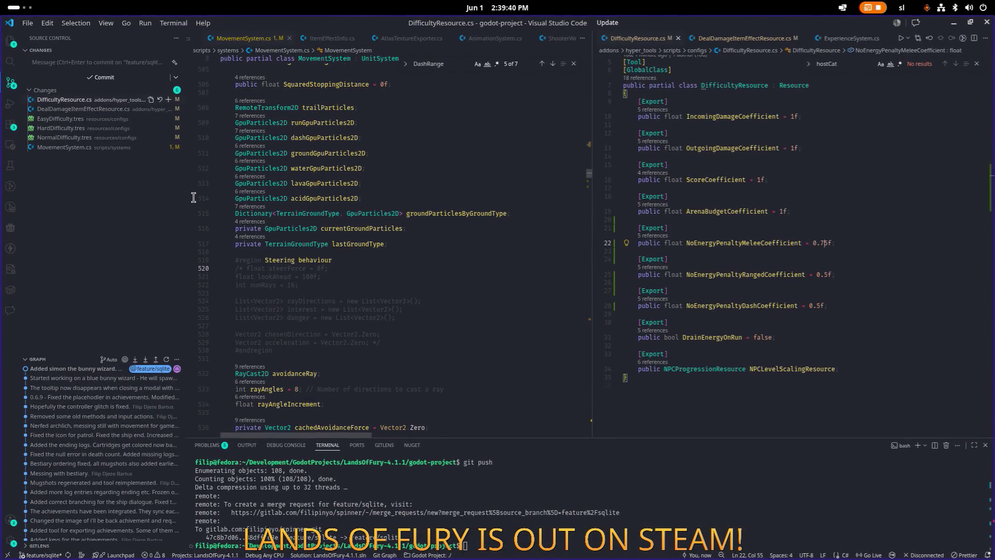
- Review the ranged and melee coefficient fields' Git blame and widen the DifficultyResource.cs editor
scroll(830, 244, "down", 1)
left_click(834, 246)
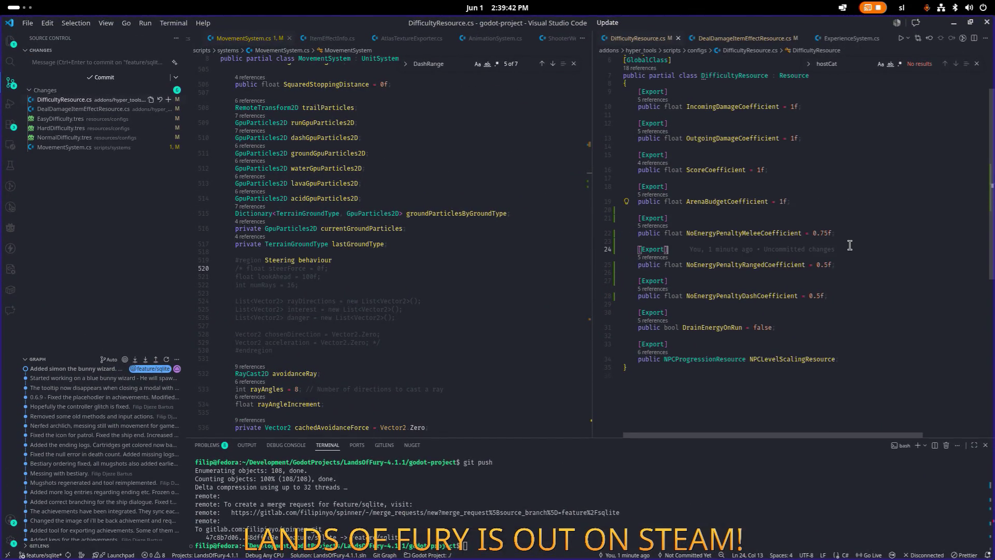
left_click(746, 139)
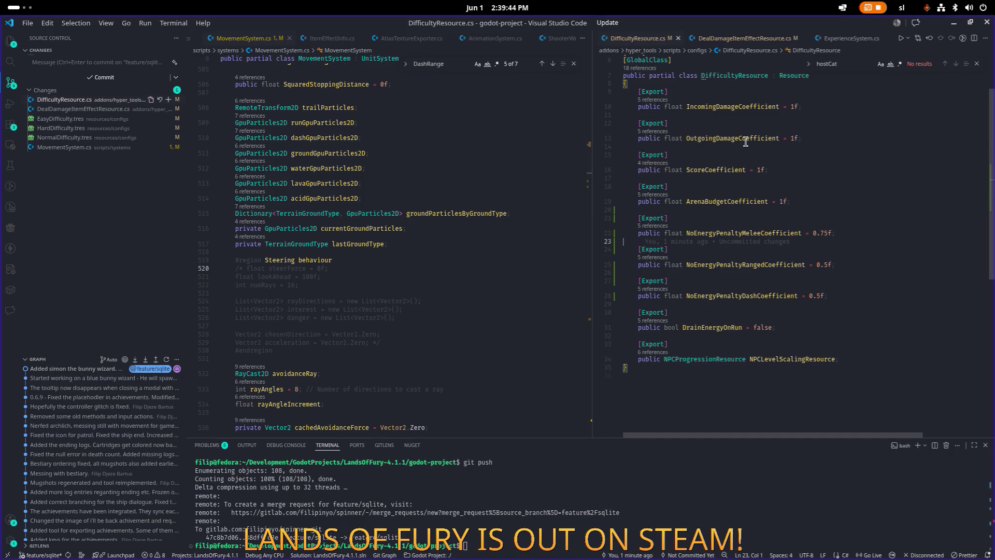
scroll(757, 192, "down", 1)
left_click(810, 212)
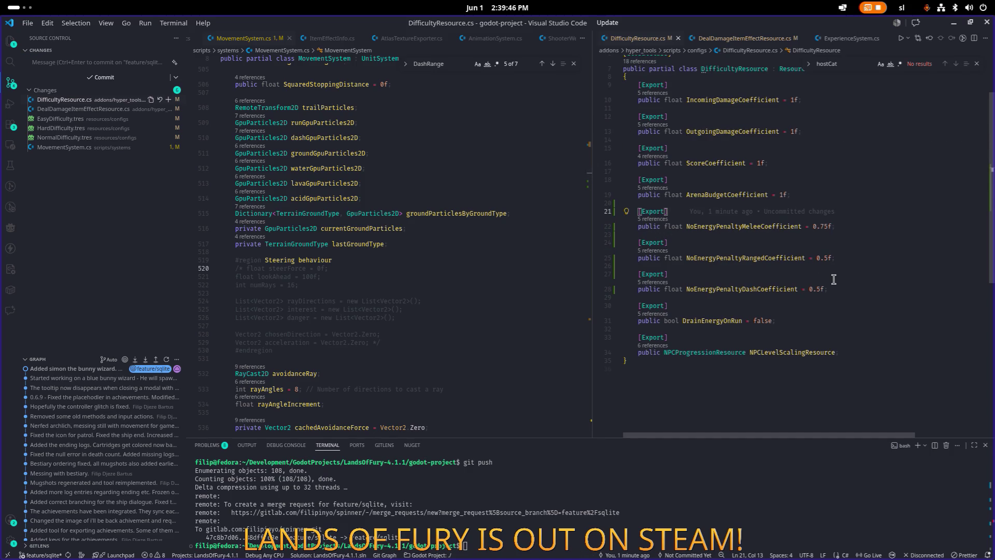
left_click_drag(592, 203, 537, 195)
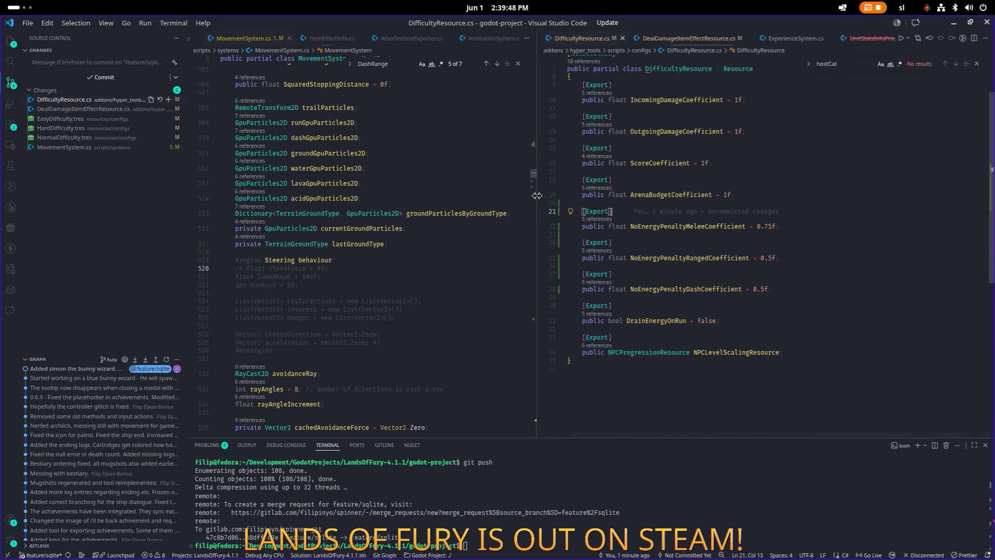
- Check the ArenaBudgetCoefficient and ScoreCoefficient fields' change history
left_click(738, 185)
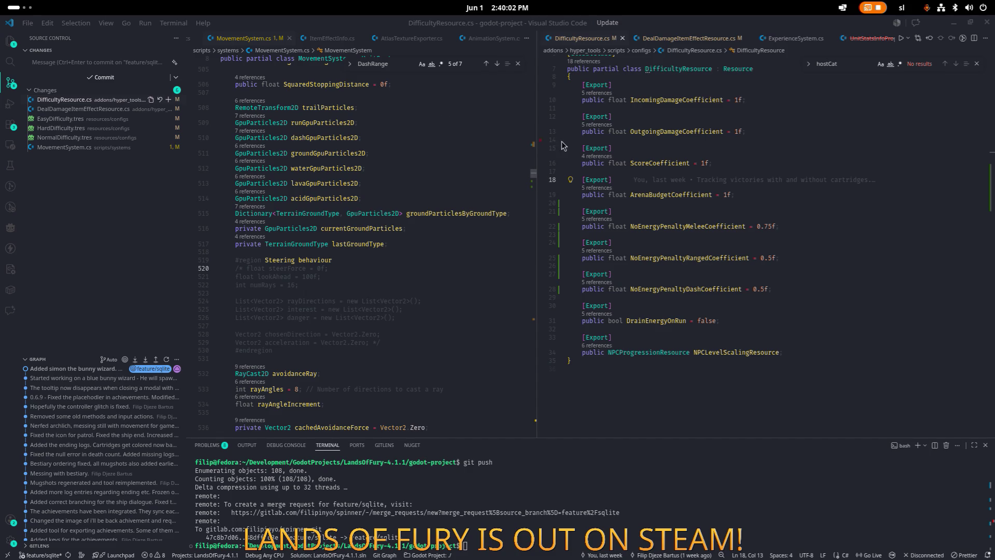
left_click(786, 152)
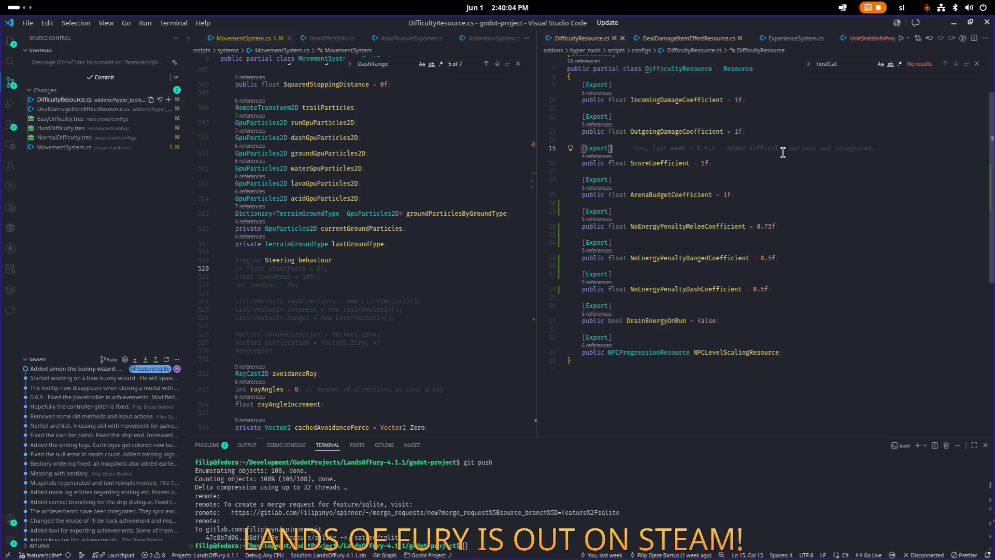
key("alt+Tab")
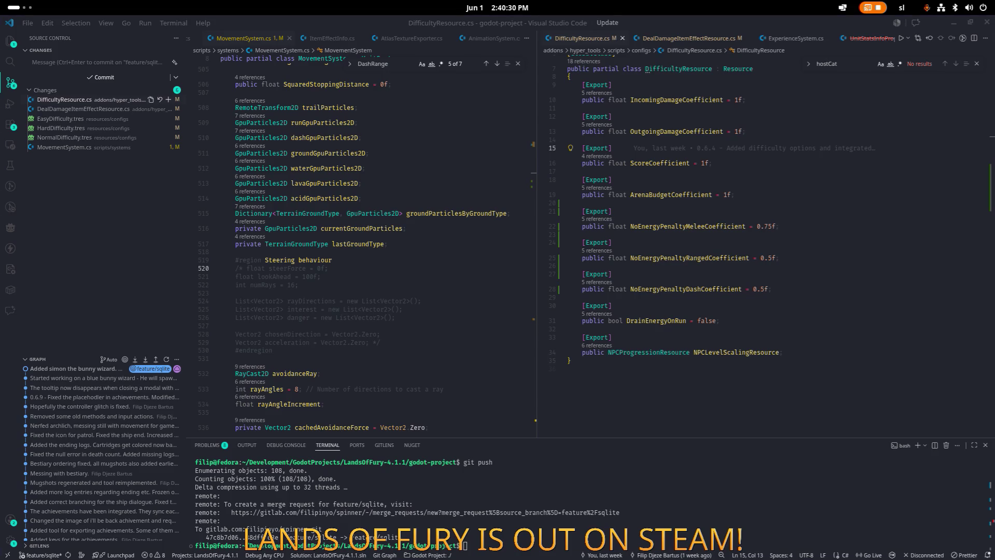
left_click(733, 195)
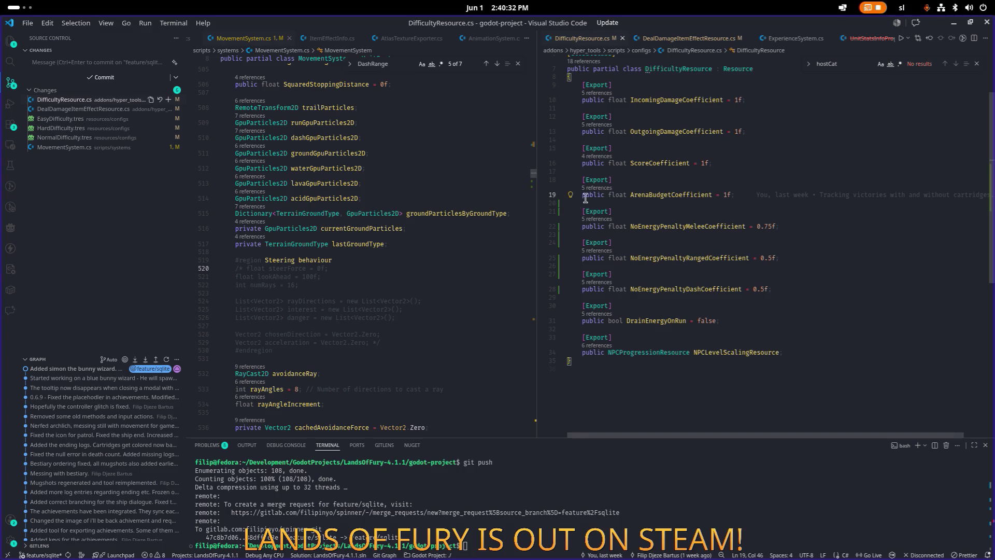
left_click(671, 183)
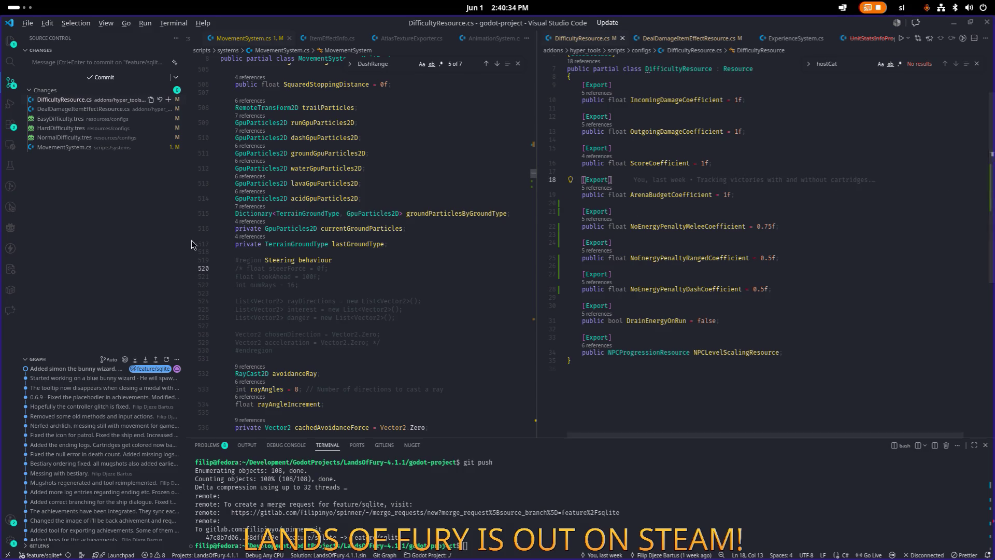
key("alt+Tab")
key("alt+Tab")
key("alt+Tab")
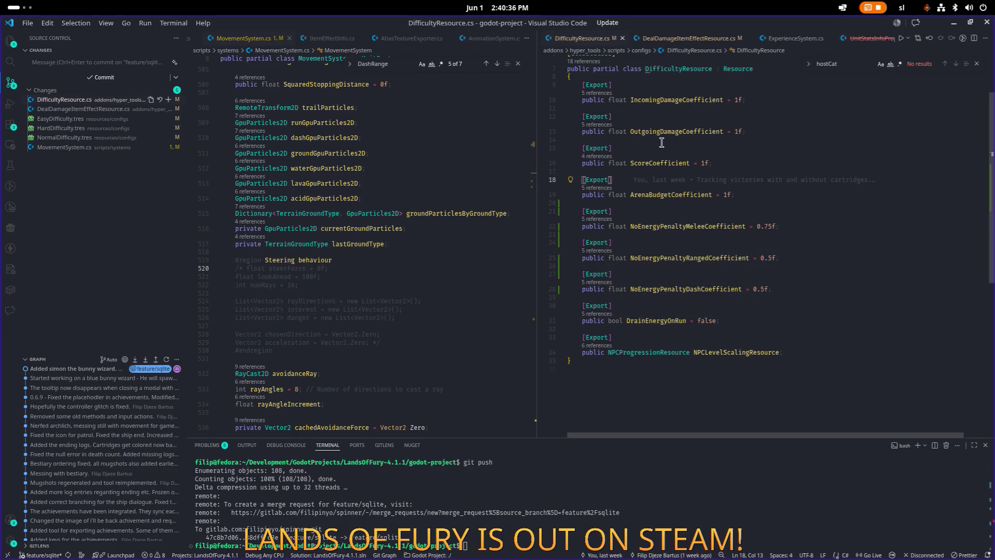
- Show DealDamageItemEffectResource.cs in the right editor and narrow that editor slightly
left_click(435, 199)
left_click(700, 39)
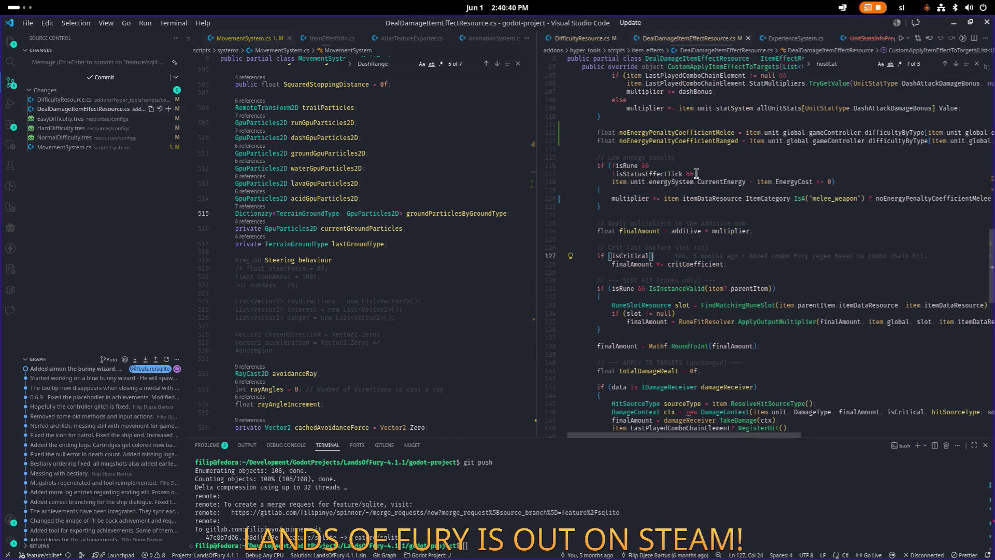
scroll(691, 210, "up", 5)
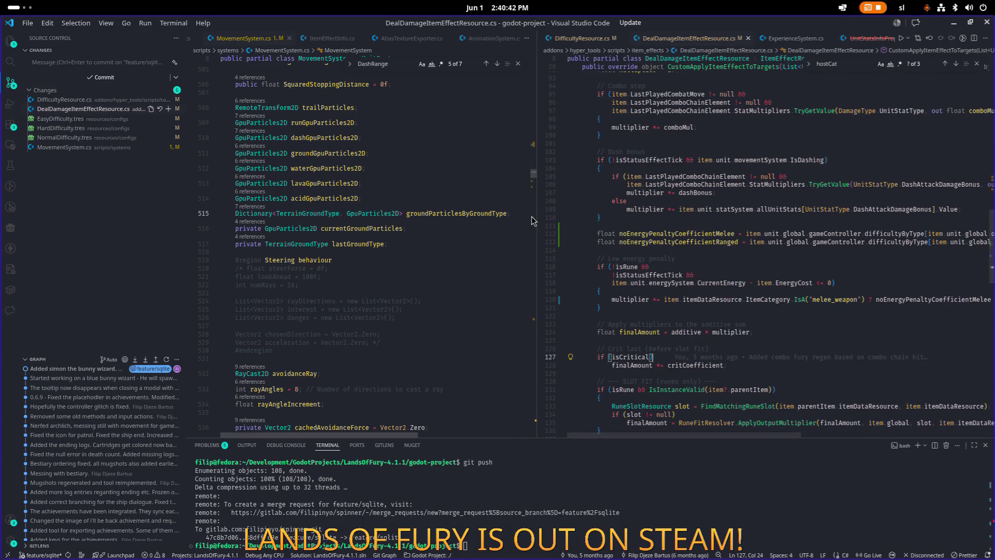
mouse_move(536, 223)
left_mouse_down()
mouse_move(559, 212)
mouse_move(553, 206)
left_mouse_up()
left_click(350, 168)
- Open AttackSystem.cs in the left editor by searching 'attack', then summon Quick Open from the right editor
key("ctrl+p")
type("attack")
key("Return")
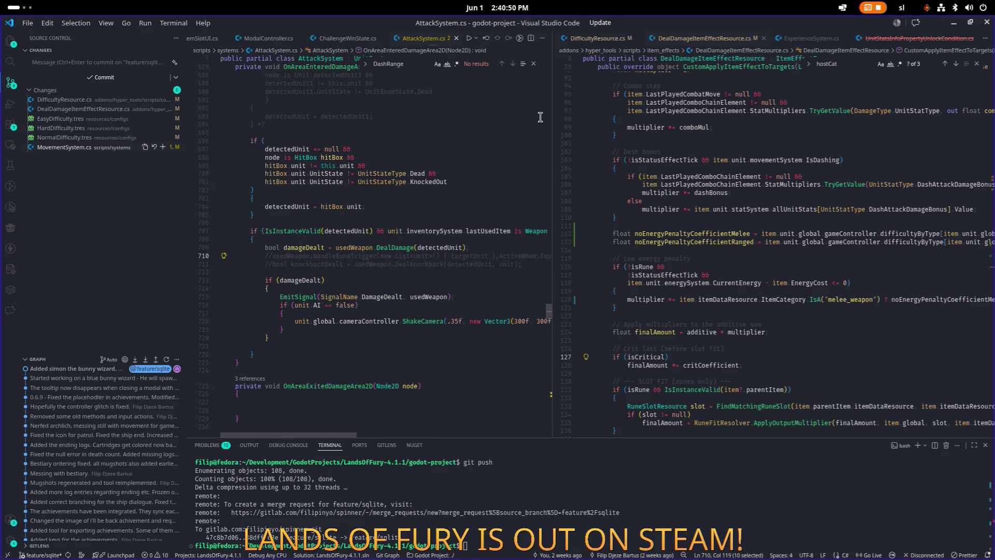
scroll(506, 155, "up", 20)
left_click(767, 144)
key("ctrl+p")
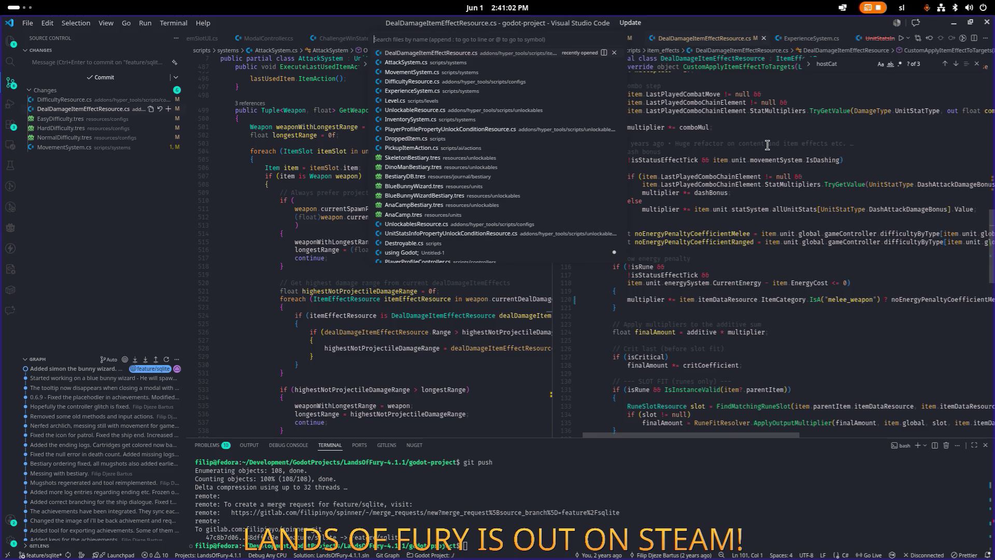
- Dismiss Quick Open without opening a file and look over the damage code's combo step block
type("ite")
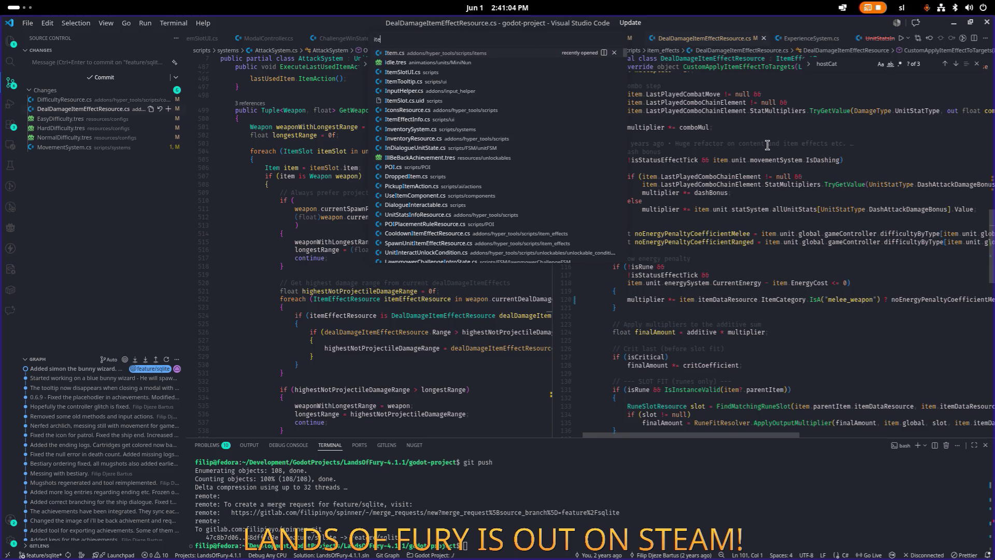
key("BackSpace")
key("BackSpace")
key("BackSpace")
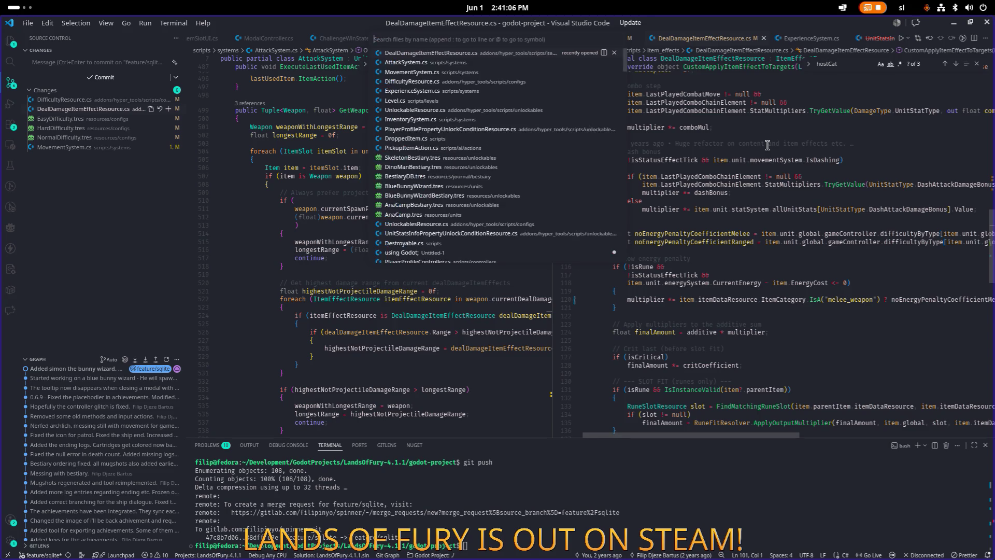
key("Escape")
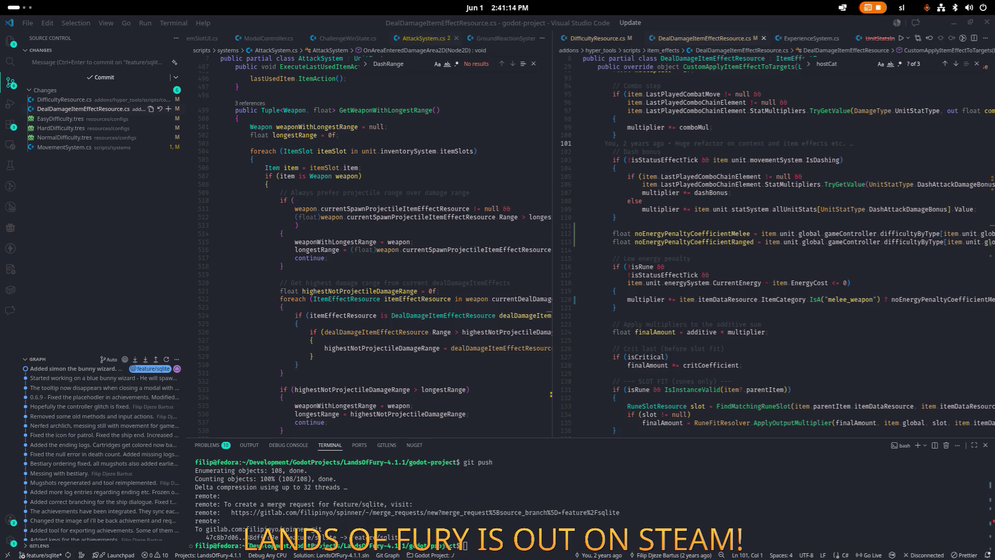
scroll(370, 243, "up", 1)
left_click(716, 177)
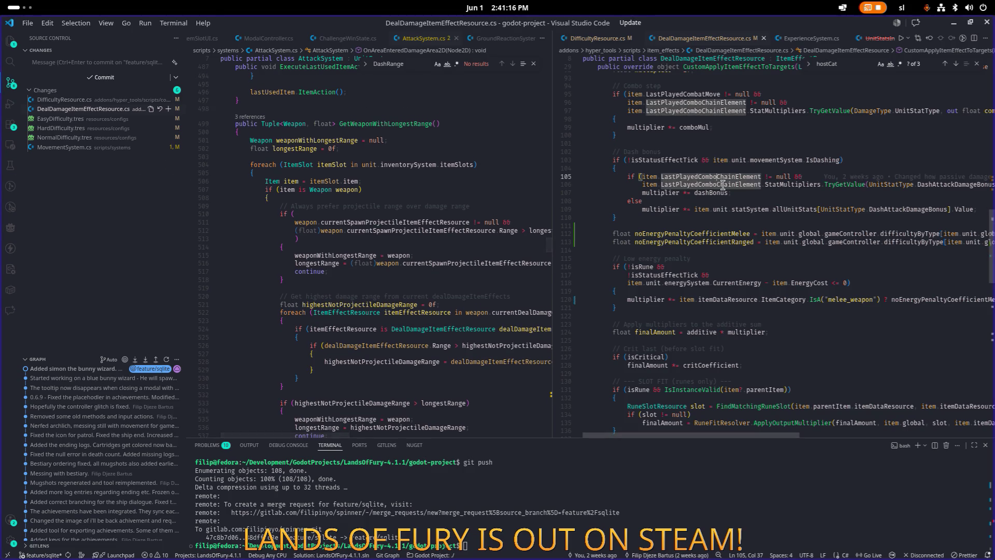
scroll(754, 222, "down", 2)
scroll(754, 221, "up", 5)
left_click(725, 207)
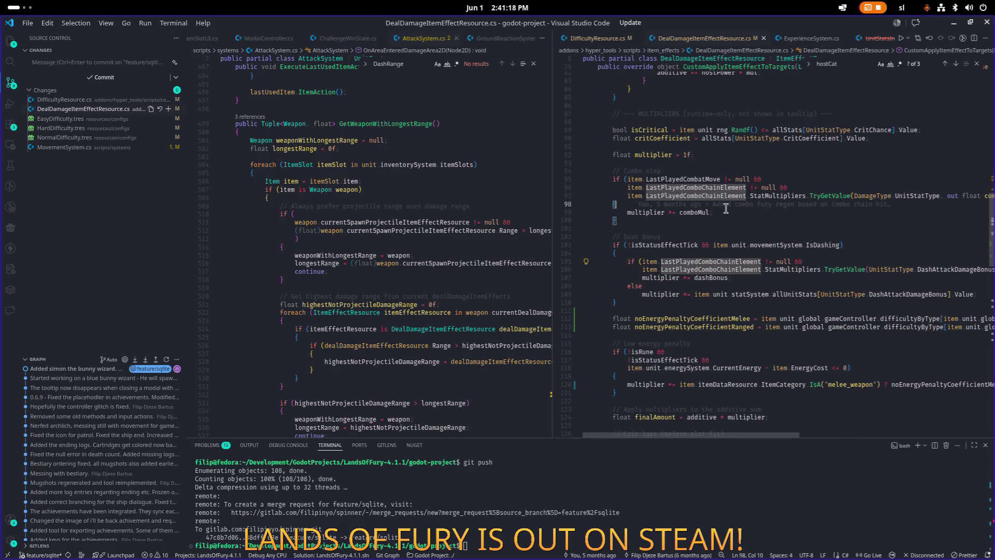
scroll(726, 207, "up", 5)
scroll(738, 201, "down", 10)
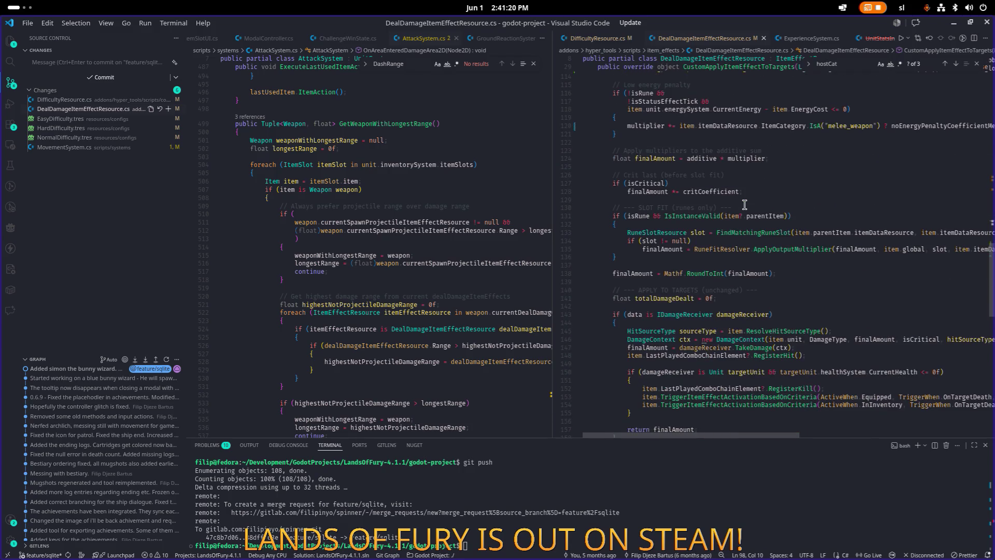
scroll(744, 205, "up", 2)
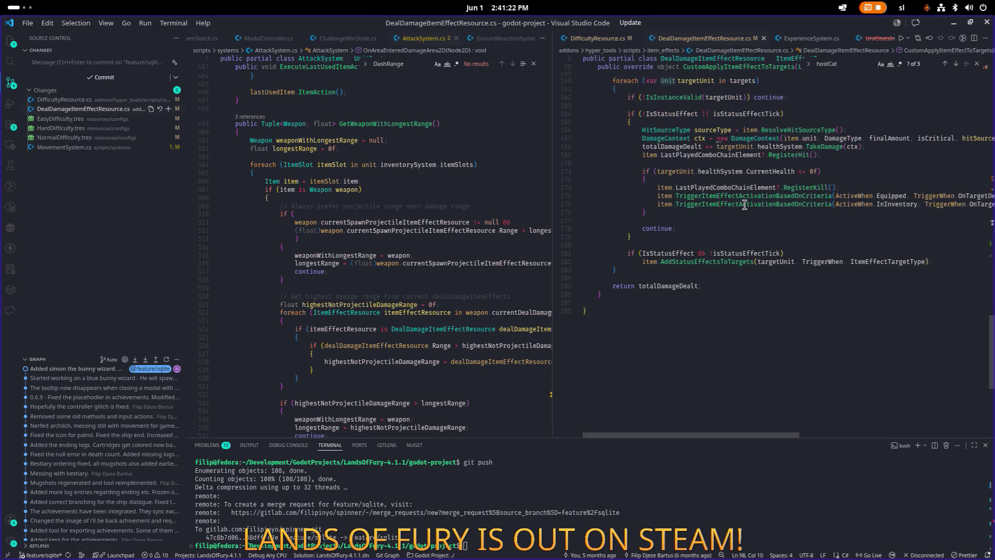
scroll(744, 204, "up", 10)
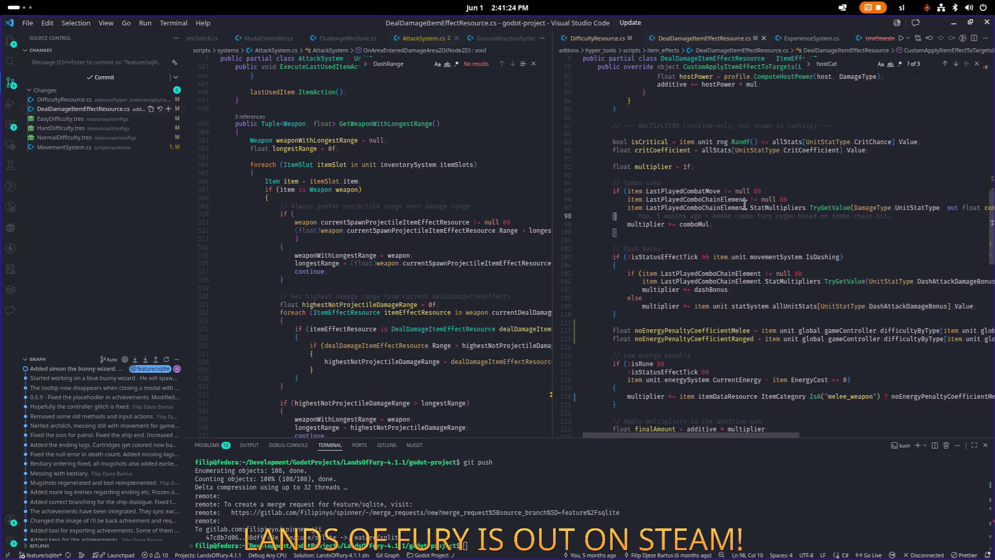
- Select the two no-energy penalty coefficient lines (112–113) in DealDamageItemEffectResource.cs
left_click(792, 337)
key("End")
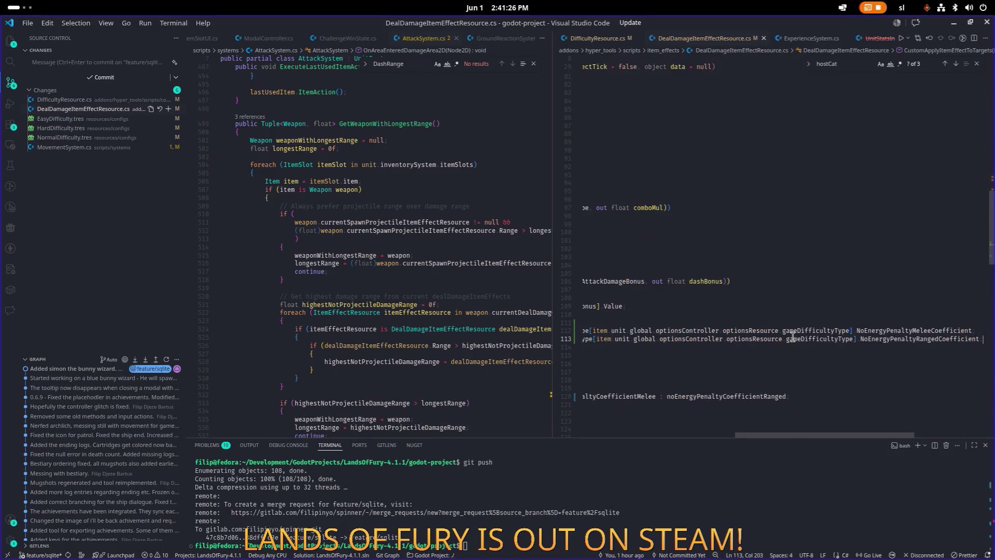
key("shift+Up")
key("shift+Home")
- Review the DifficultyResource.cs and MovementSystem.cs diffs, then return to AttackSystem.cs
left_click(402, 238)
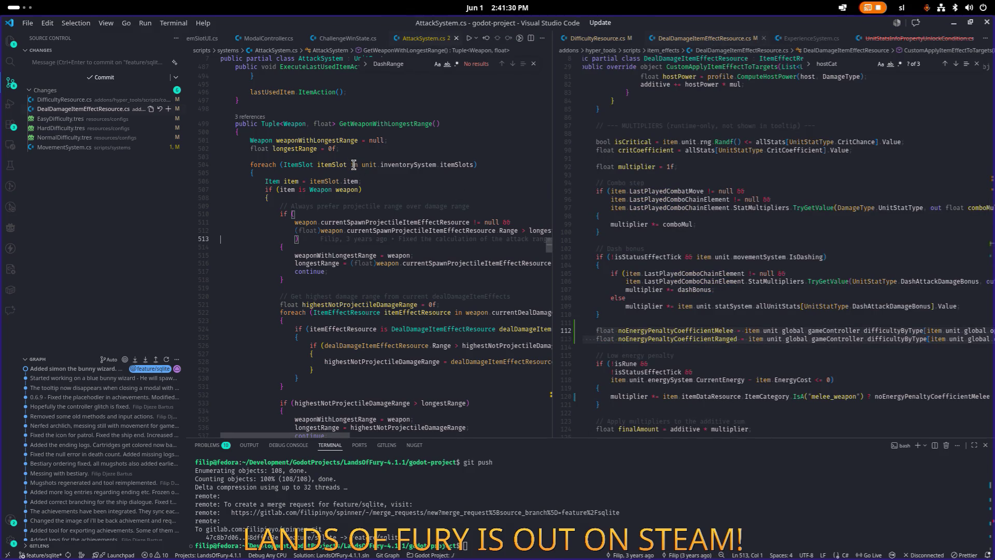
key("Up")
left_click(440, 188)
left_click(92, 147)
left_click(344, 150)
key("ctrl+Tab")
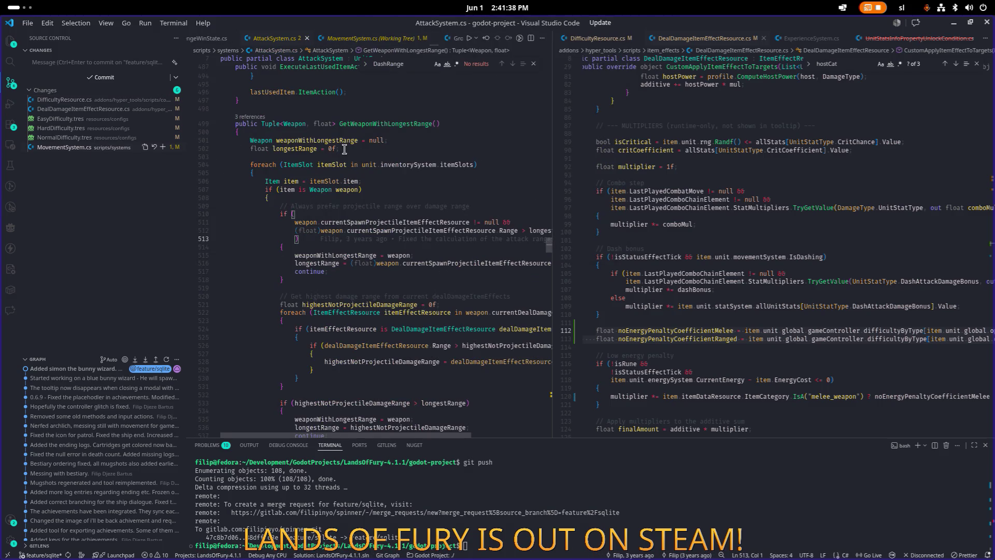
- Paste the Melee and Ranged penalty lines into CustomInit below the projectileOrigin lookup
scroll(394, 159, "up", 20)
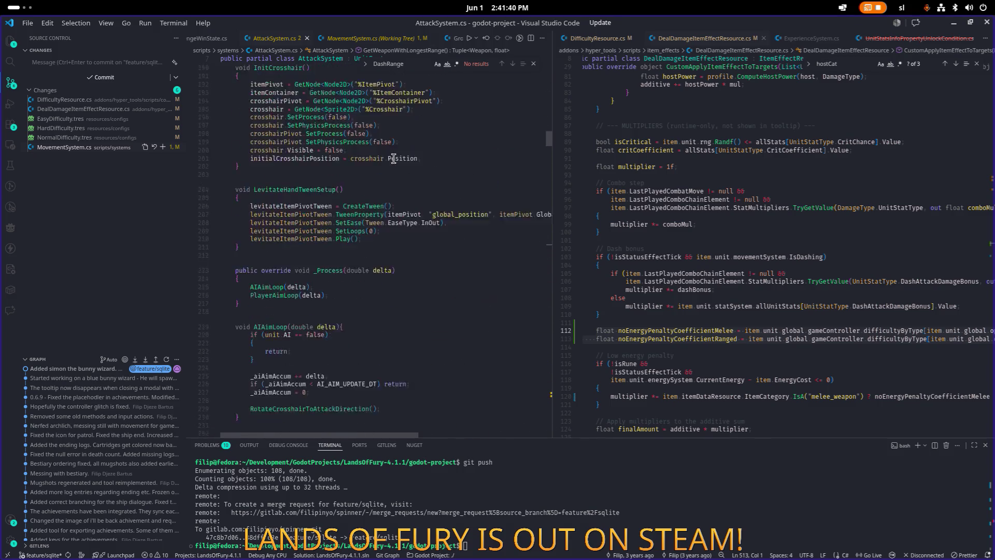
scroll(394, 158, "up", 10)
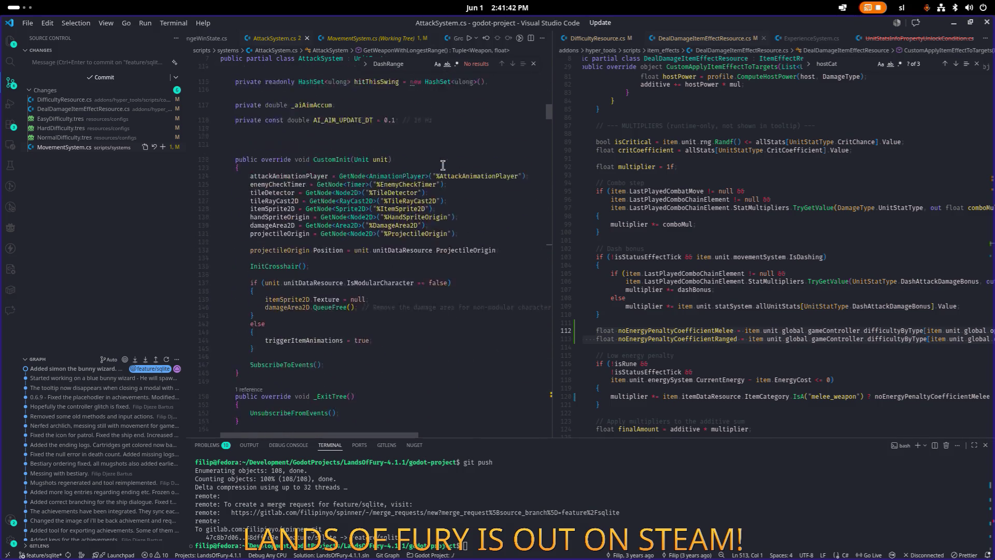
scroll(464, 229, "down", 2)
left_click(486, 236)
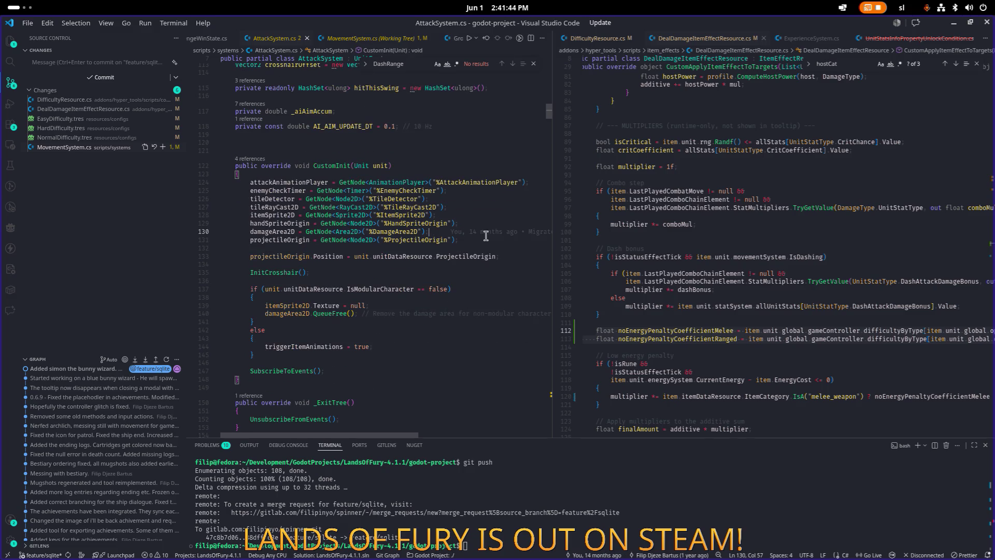
key("Down")
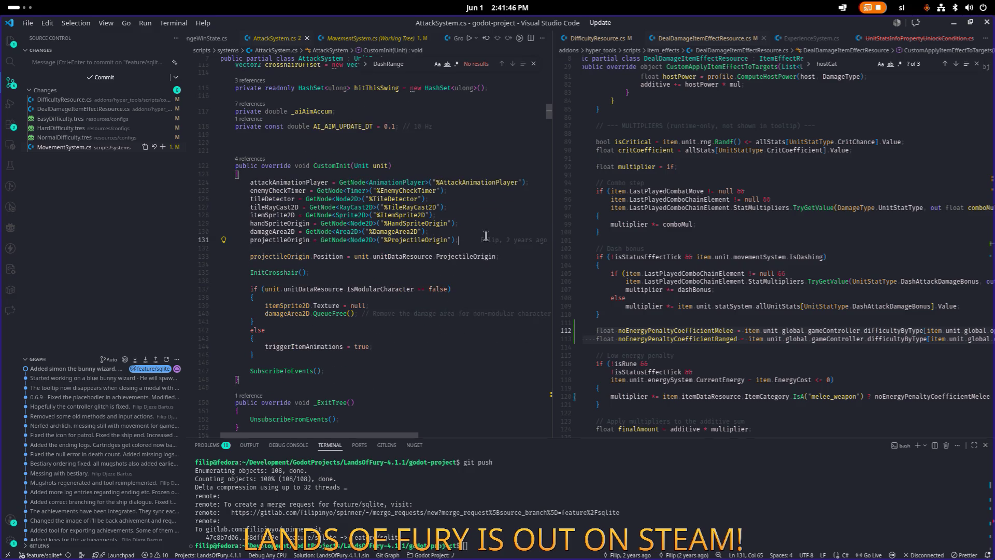
key("Return")
key("ctrl+v")
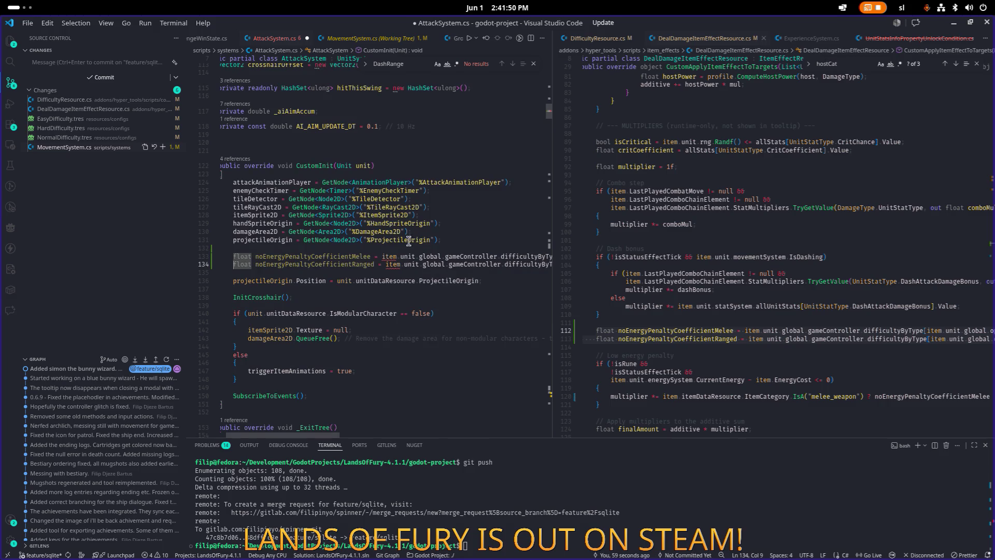
- Copy both float penalty declarations into the field area above CustomInit
double_click(368, 256)
double_click(363, 264)
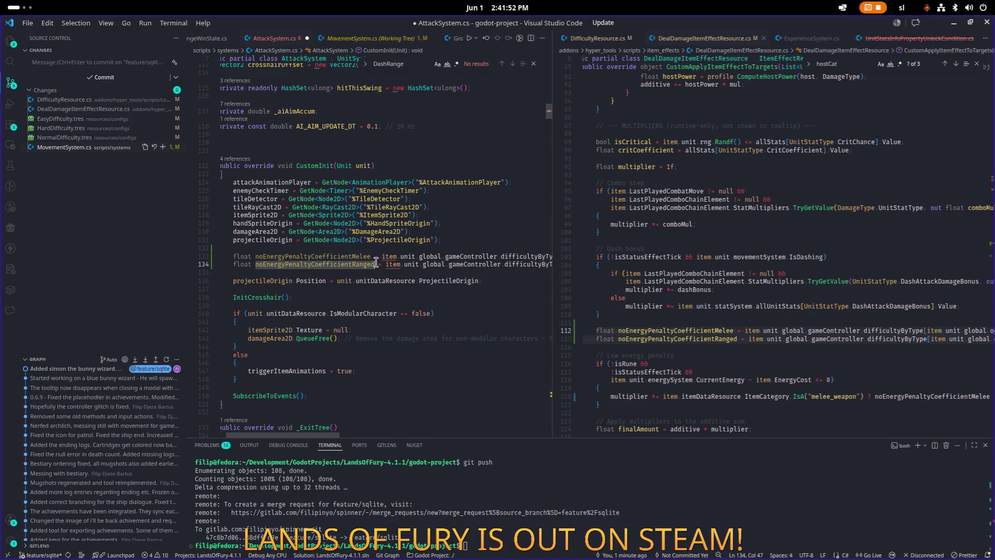
scroll(500, 215, "down", 1)
key("shift+Home")
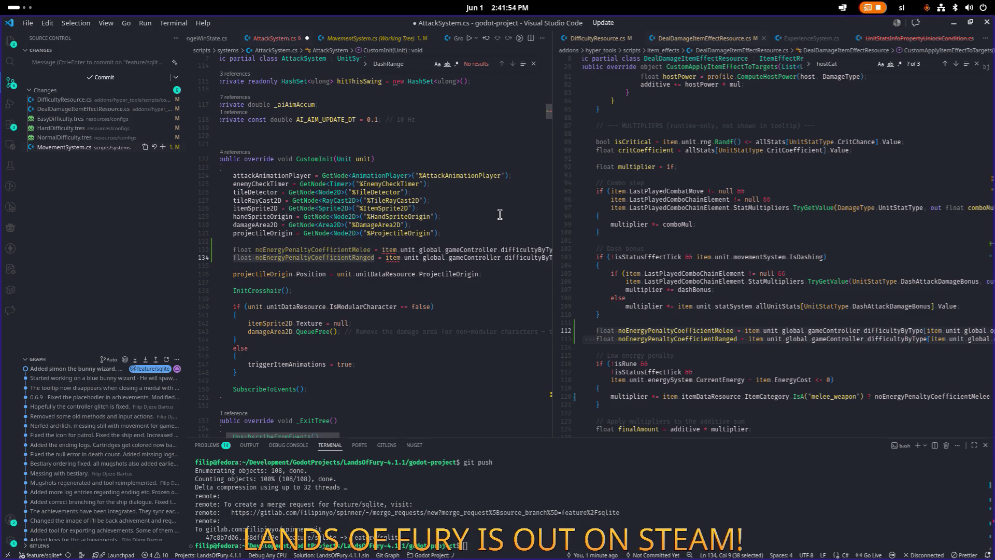
key("ctrl+z")
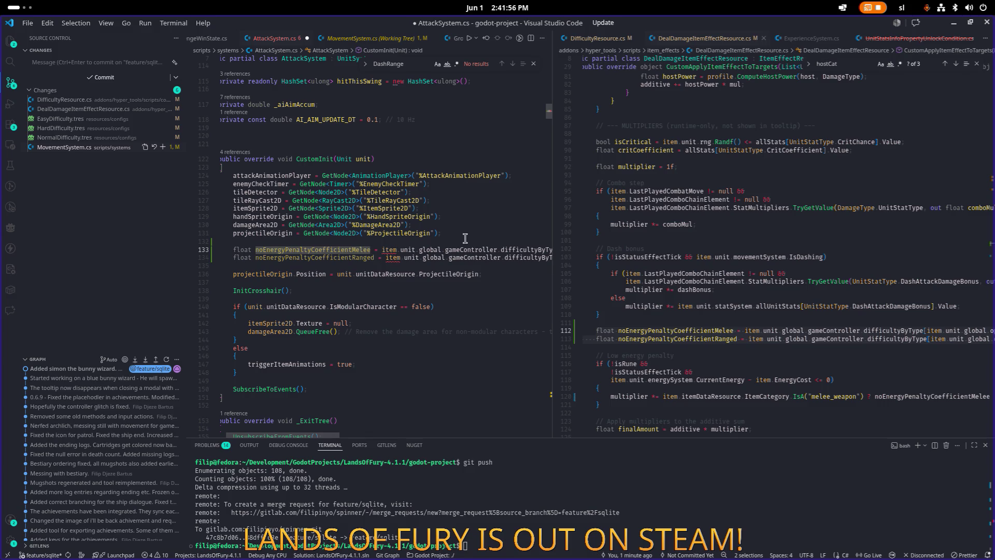
left_click(444, 131)
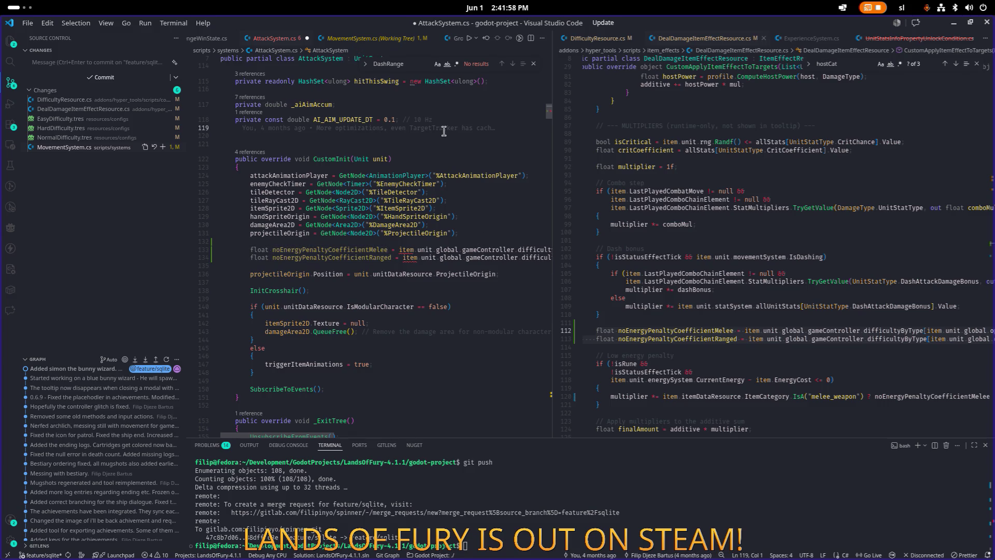
type("float noEnergyPenaltyCoefficientMelee float noEnergyPenaltyCoefficientRanged")
- Give the Melee member an empty brace body and make it public
key("Up")
key("End")
key("Return")
type("{")
key("Return")
key("Up")
key("Up")
key("Home")
type("public")
key("Down")
key("Down")
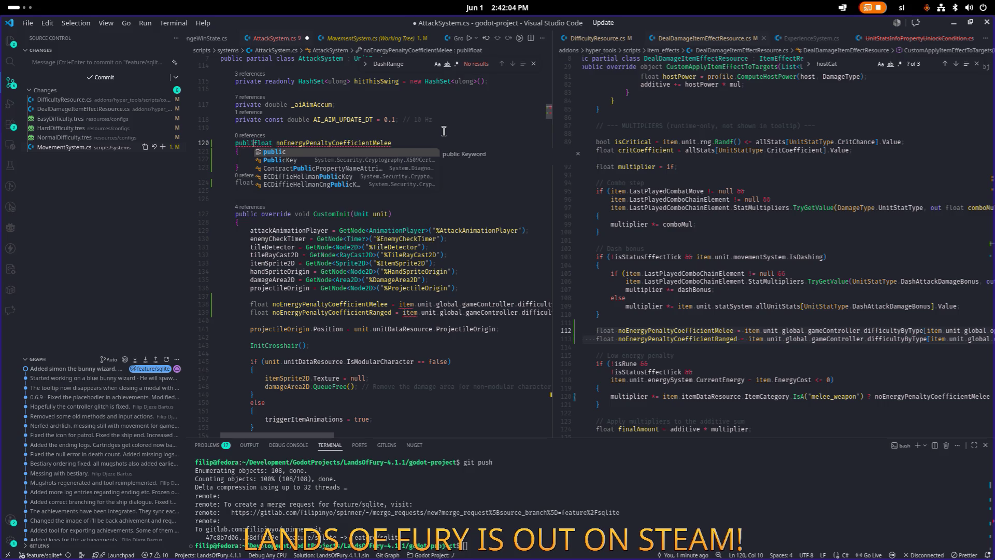
key("Up")
key("Up")
key("Home")
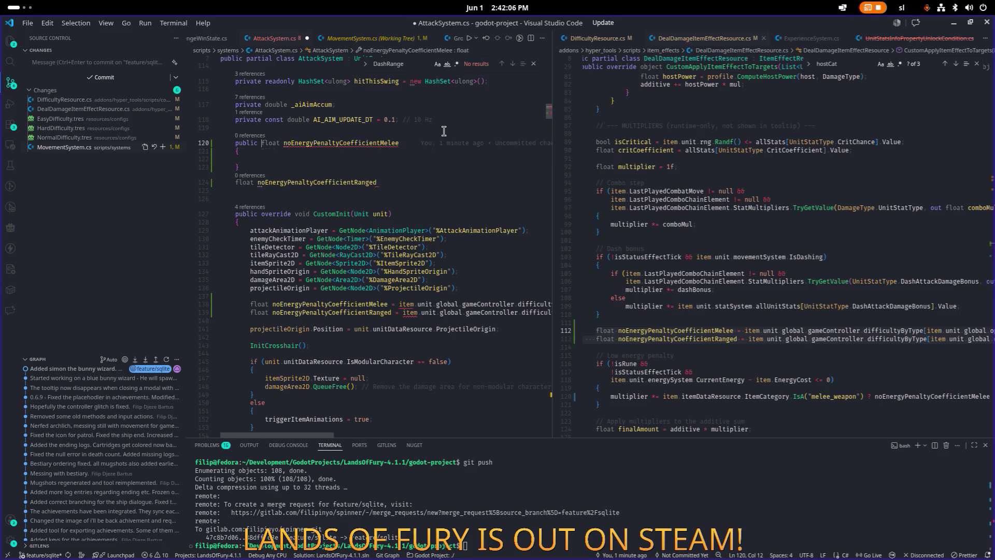
key("Return")
- Rename the Melee member to NoEnergyPenaltyCoefficientMelee with F2
key("ctrl+Right")
key("ctrl+Right")
key("ctrl+Right")
key("F2")
key("Home")
key("Delete")
type("N")
key("Return")
key("Up")
key("Tab")
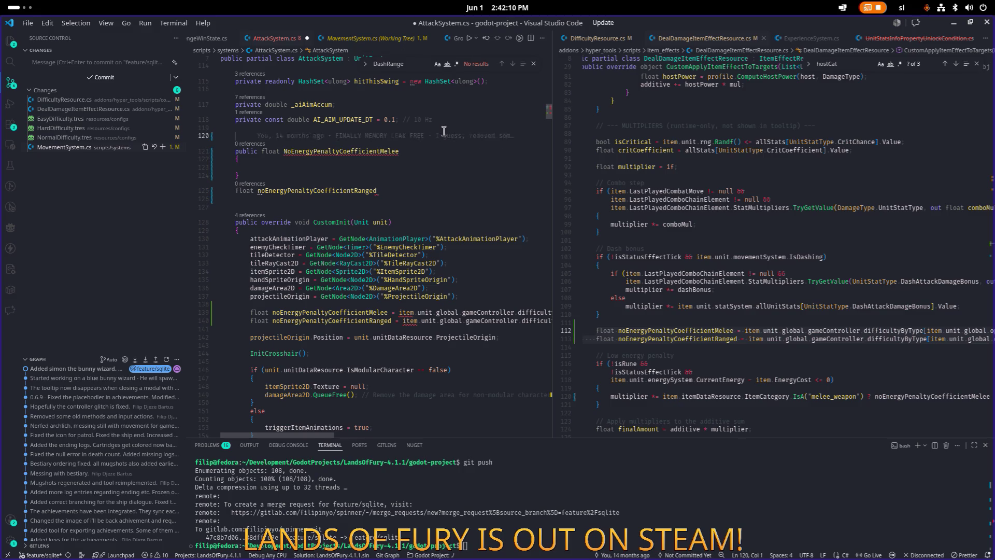
- Declare a private float m_noEnergyPenaltyCoefficientMelee backing field
type("priv")
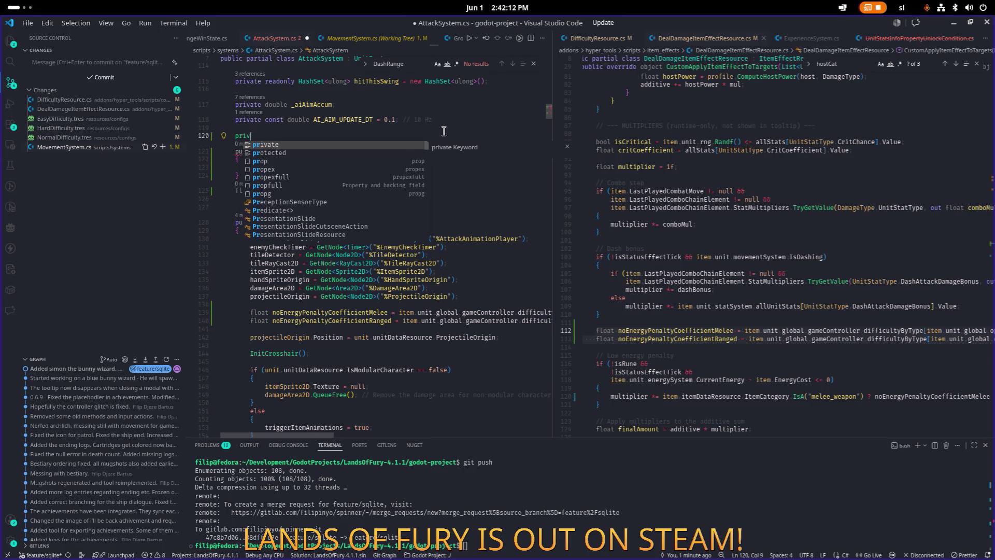
type("ate float")
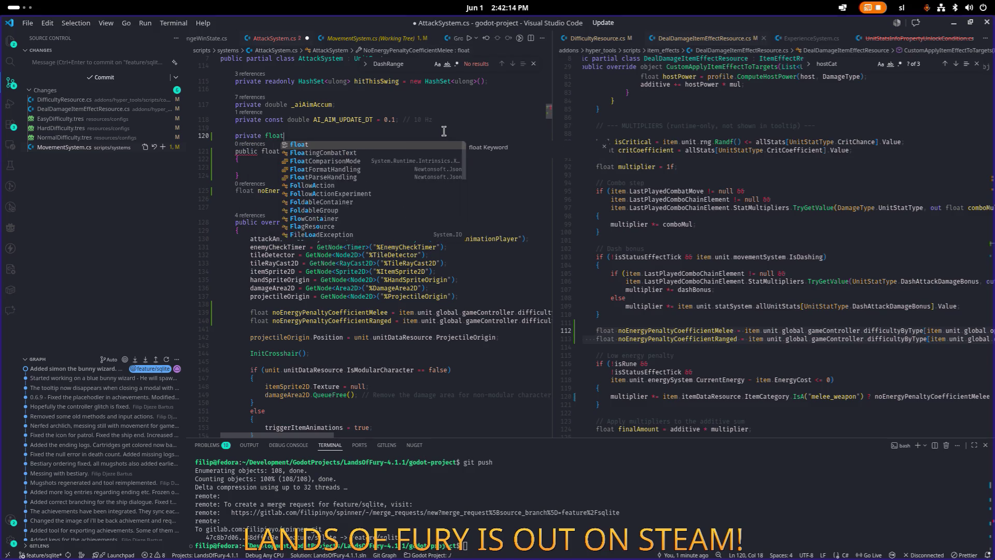
type(" m_")
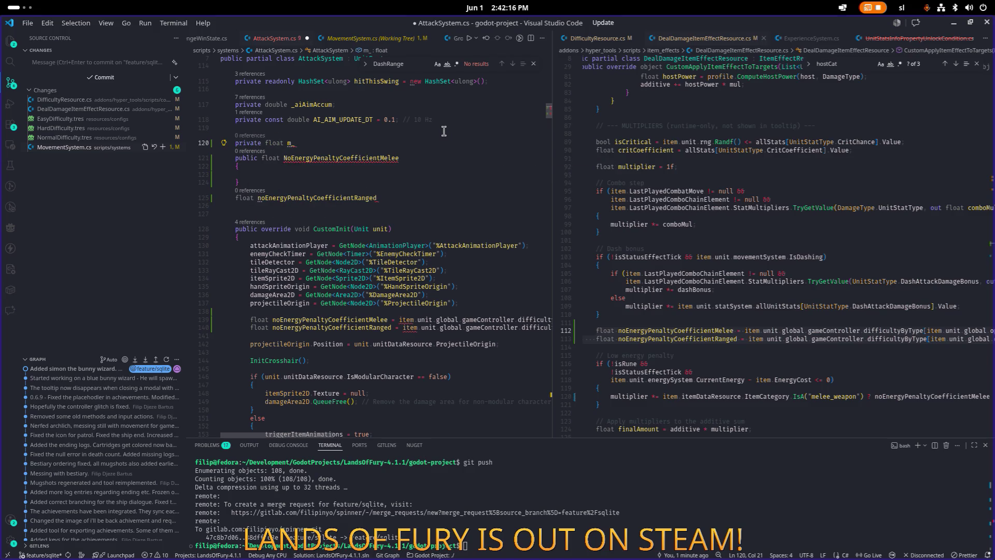
key("Up")
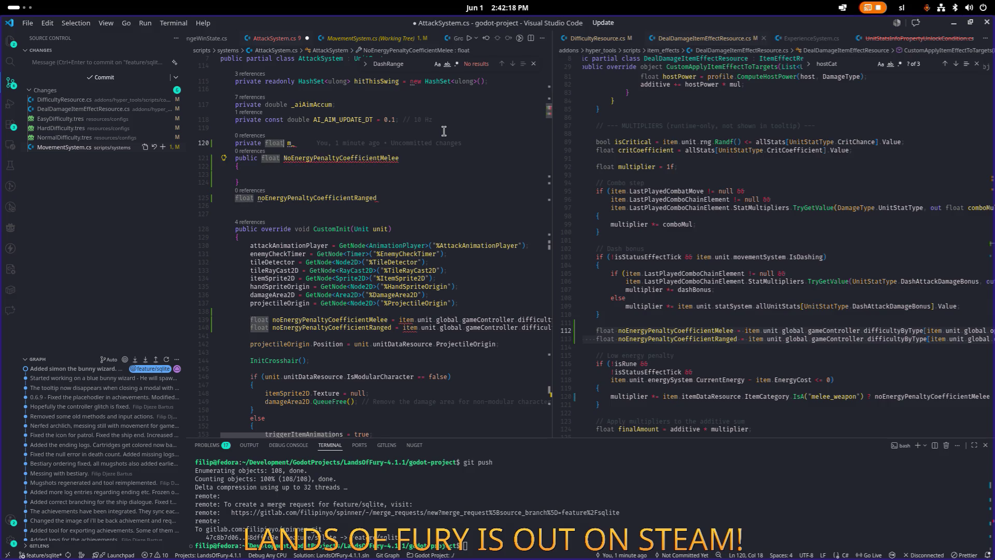
type("NoEnergyPenaltyCoefficientMelee")
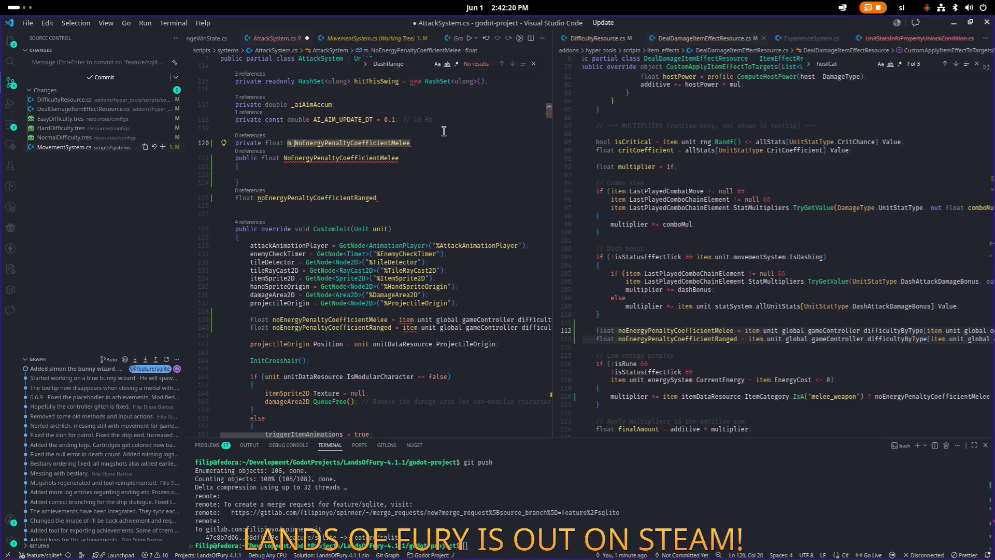
type("ntM")
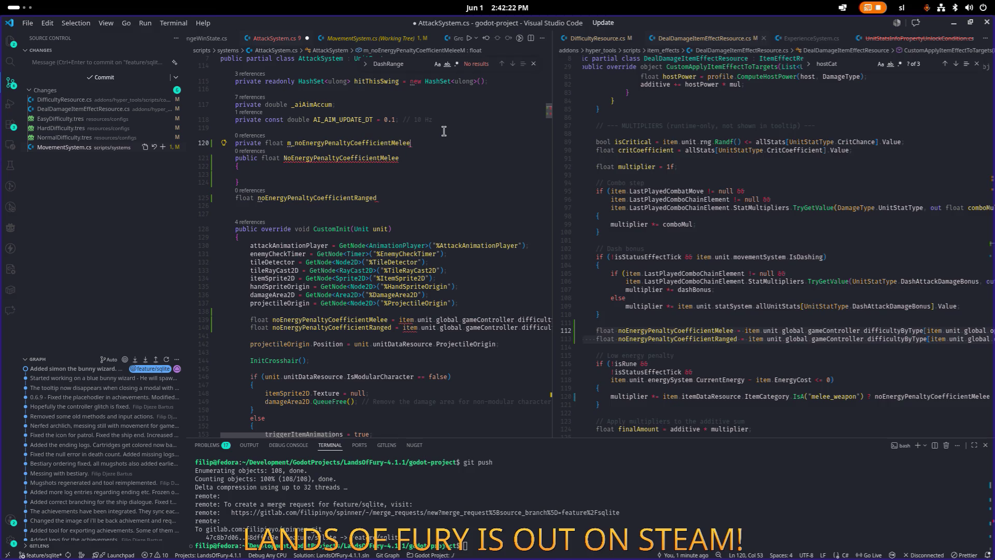
key("BackSpace")
type(";")
- Add a getter returning m_noEnergyPenaltyCoefficientMelee to the property and save AttackSystem.cs
key("Down")
key("Down")
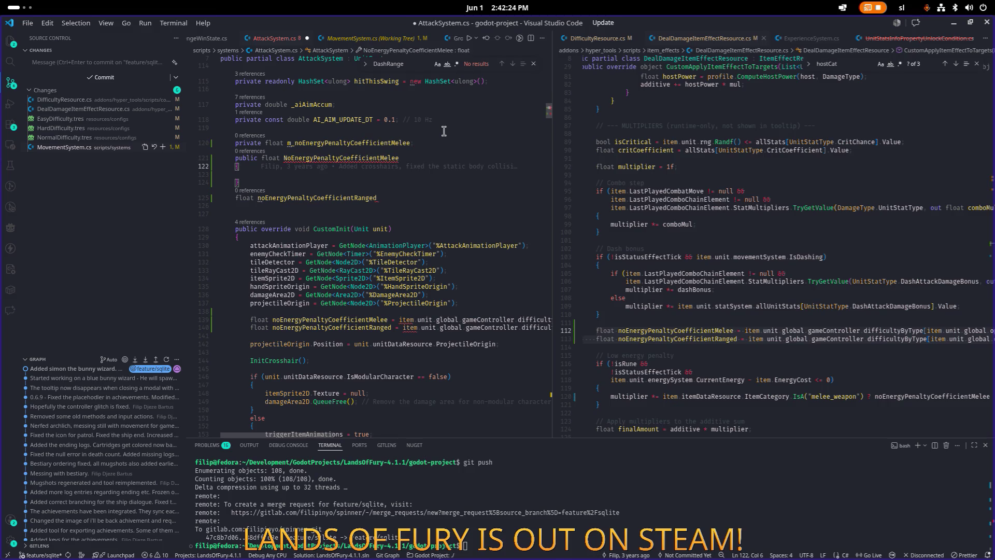
key("Return")
type("get")
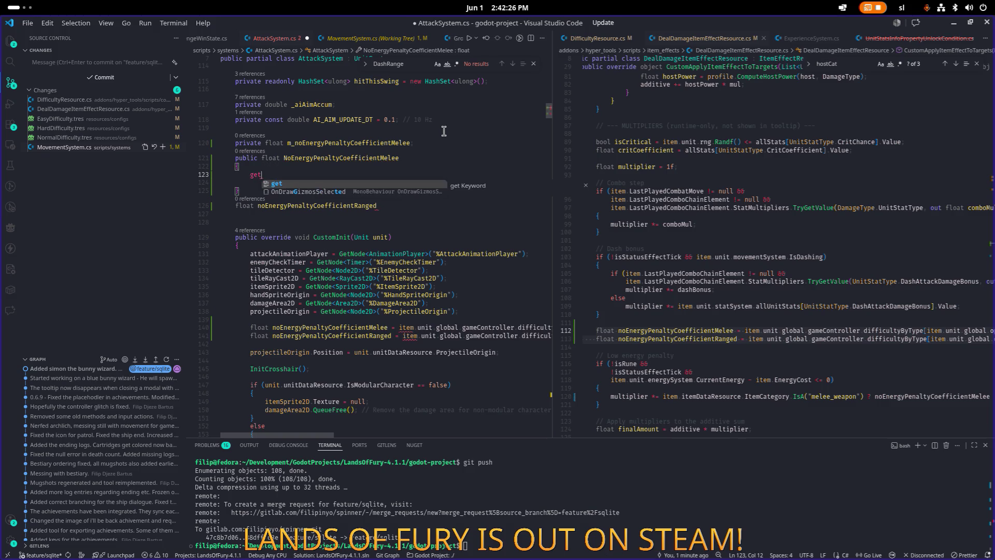
key("Return")
type("{")
key("Return")
type("return")
type(" m_no")
key("Tab")
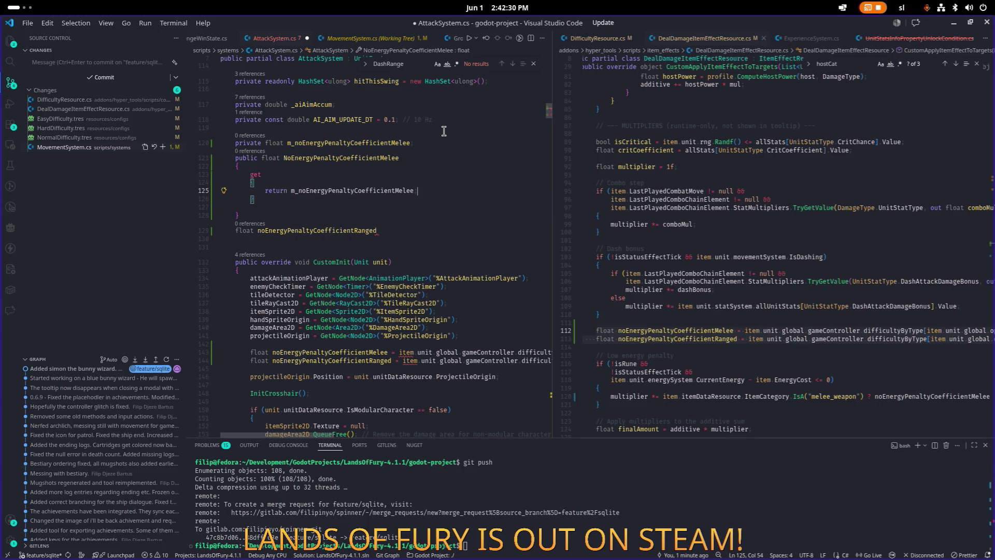
key("Up")
key("Up")
key("Up")
key("BackSpace")
type("=")
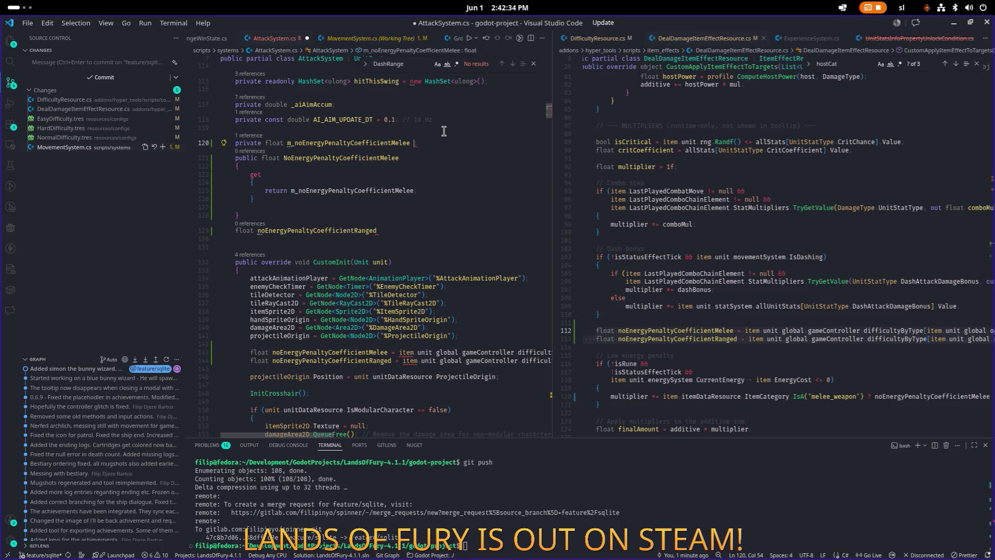
key("ctrl+s")
- Tidy the blank lines and drop the old noEnergyPenaltyCoefficientRanged declaration
key("Down")
key("Down")
key("Down")
key("ctrl+z")
key("ctrl+z")
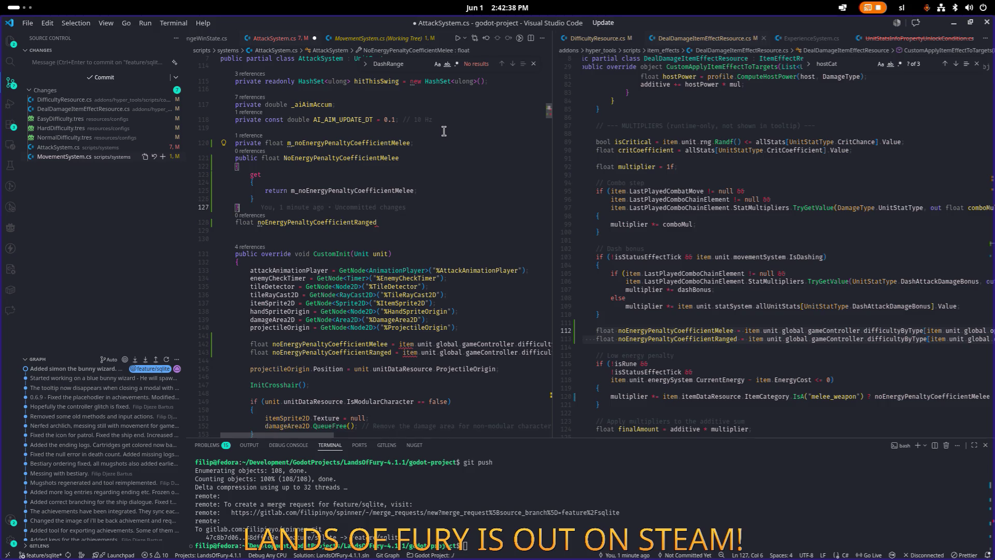
key("ctrl+z")
key("ctrl+z")
key("ctrl+z")
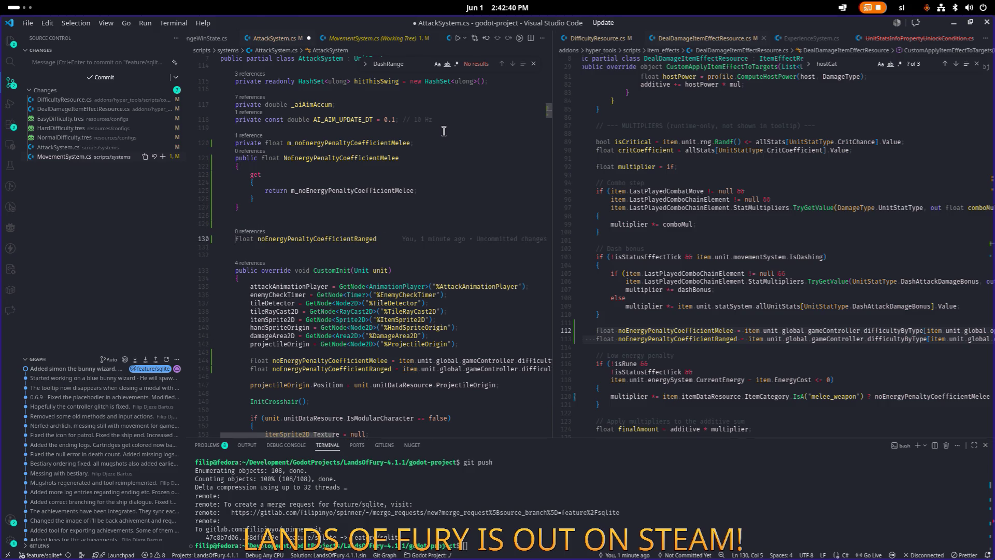
- Duplicate the Melee field and property, renaming the copied field to m_noEnergyPenaltyCoefficientRanged
key("ctrl+z")
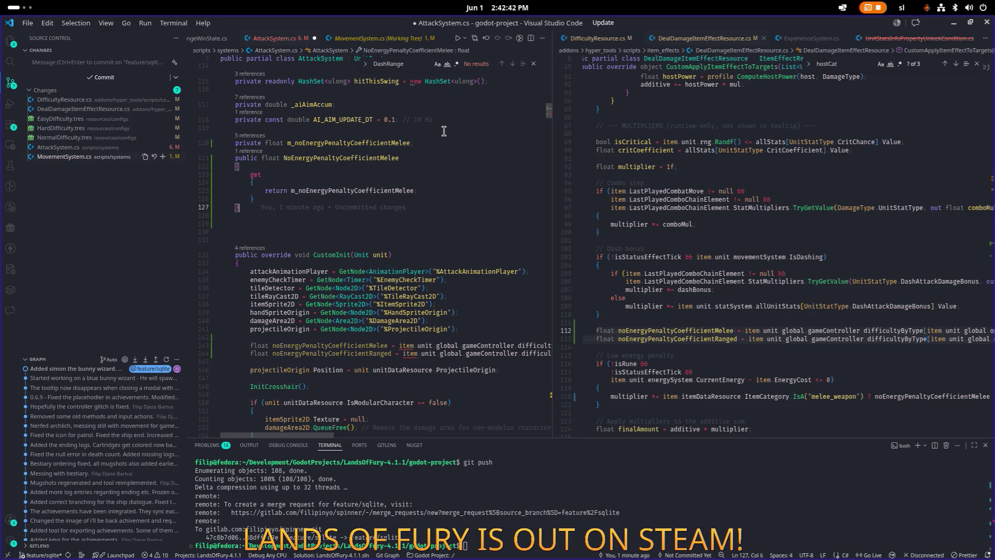
key("shift+Up")
key("shift+Up")
key("shift+Up")
key("ctrl+z")
key("ctrl+z")
key("ctrl+z")
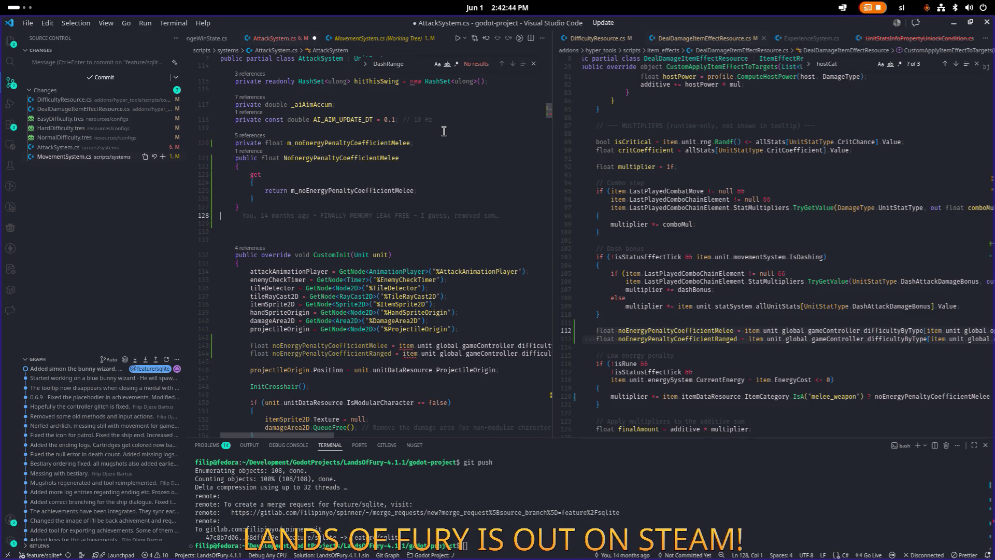
key("Up")
key("Up")
key("Up")
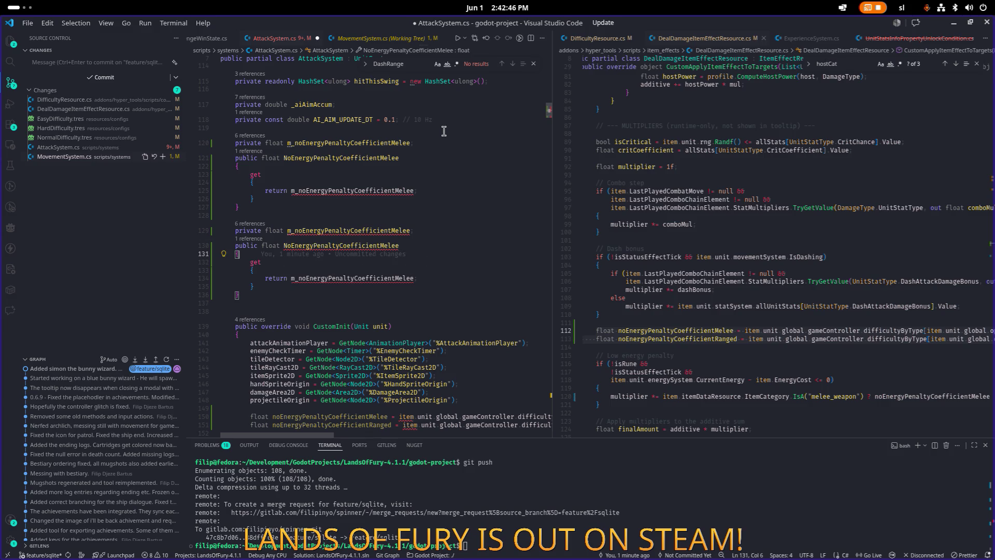
key("Up")
key("ctrl+Right")
key("ctrl+Right")
key("ctrl+Right")
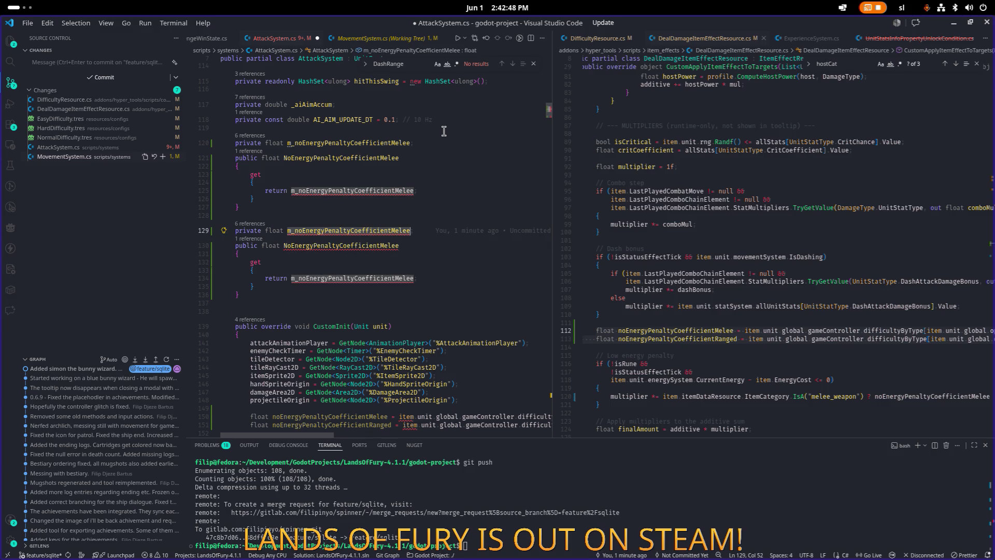
key("Right")
key("Right")
key("Right")
key("ctrl+shift+Right")
type("Ranged")
- Rename the copied property to NoEnergyPenaltyCoefficientRanged, return the Ranged field, and save
key("Down")
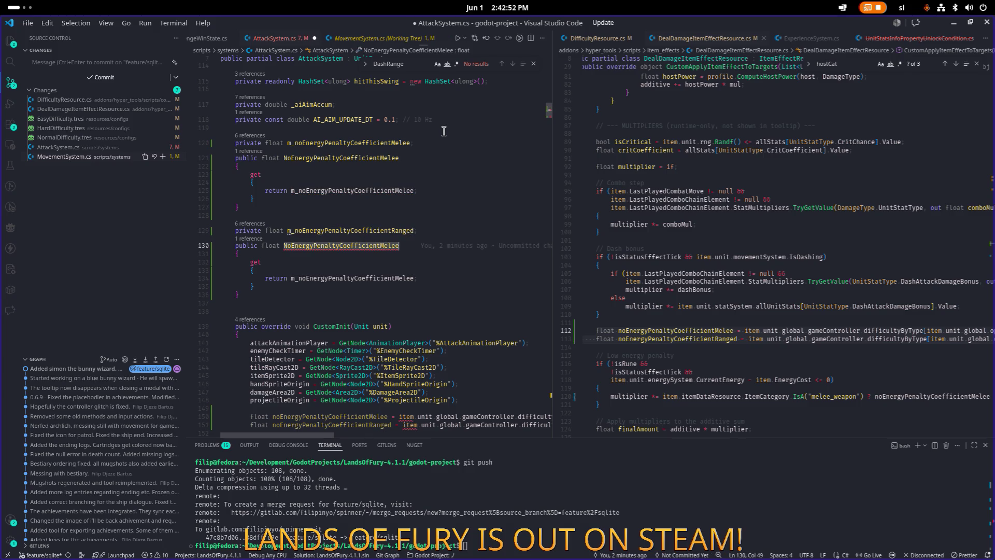
key("ctrl+shift+Right")
type("Ranged")
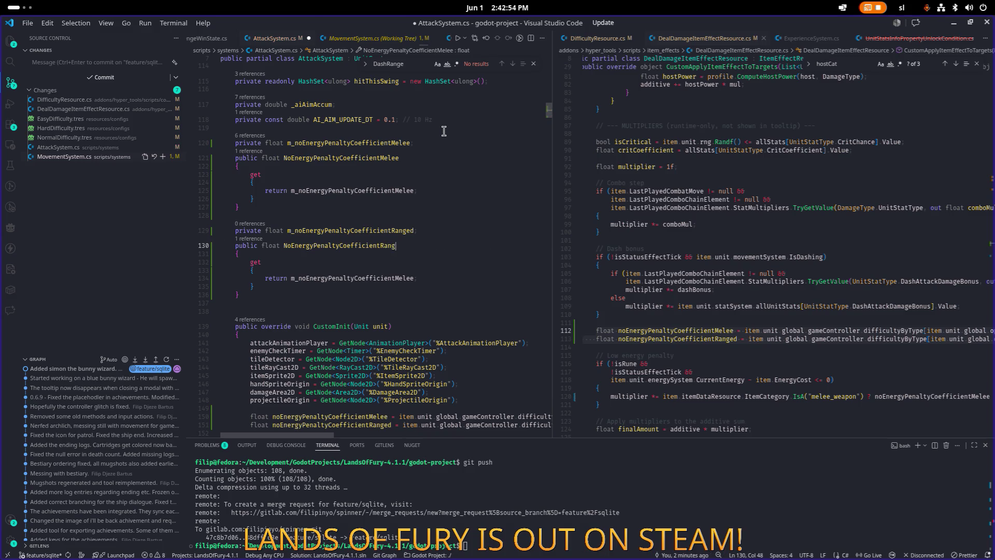
key("Down")
key("Down")
key("Down")
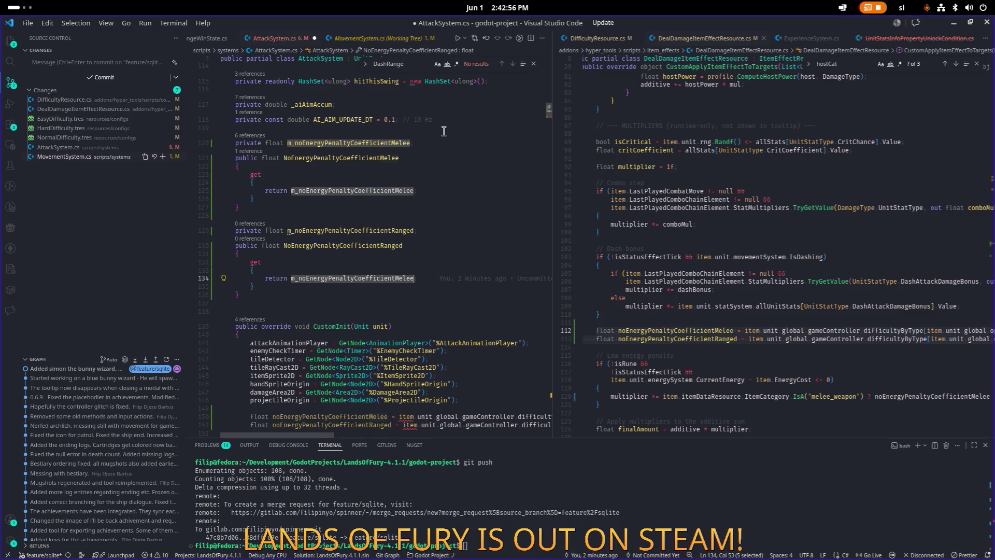
key("Down")
key("End")
key("BackSpace")
key("BackSpace")
key("BackSpace")
type("Range")
key("Tab")
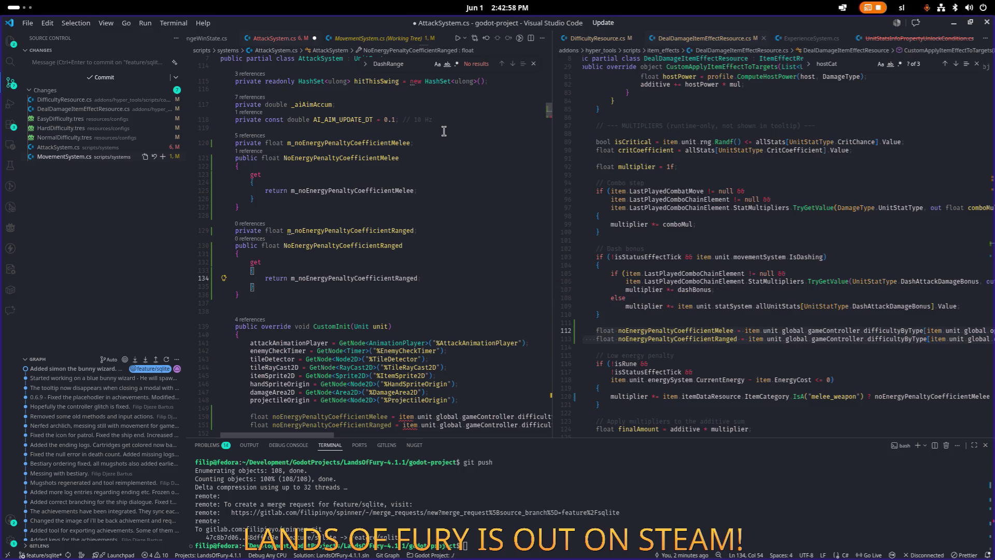
key("ctrl+s")
scroll(360, 197, "down", 5)
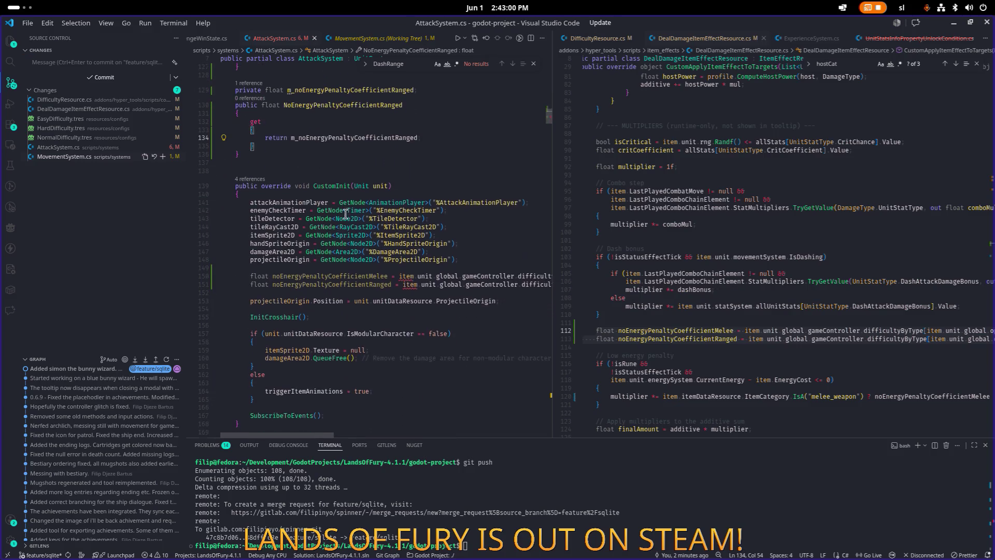
- Add empty private set blocks under the Melee and Ranged getters
left_click(407, 209)
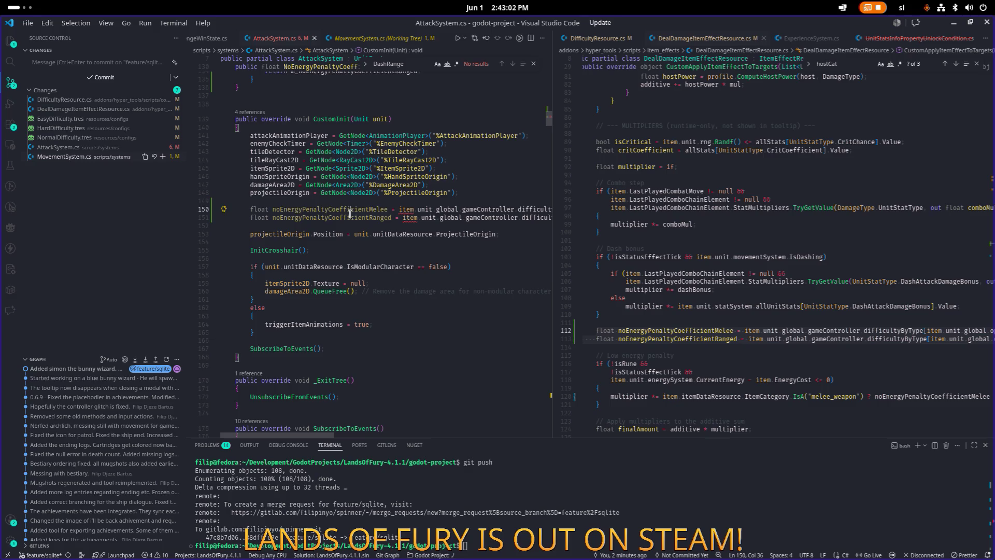
scroll(337, 233, "up", 8)
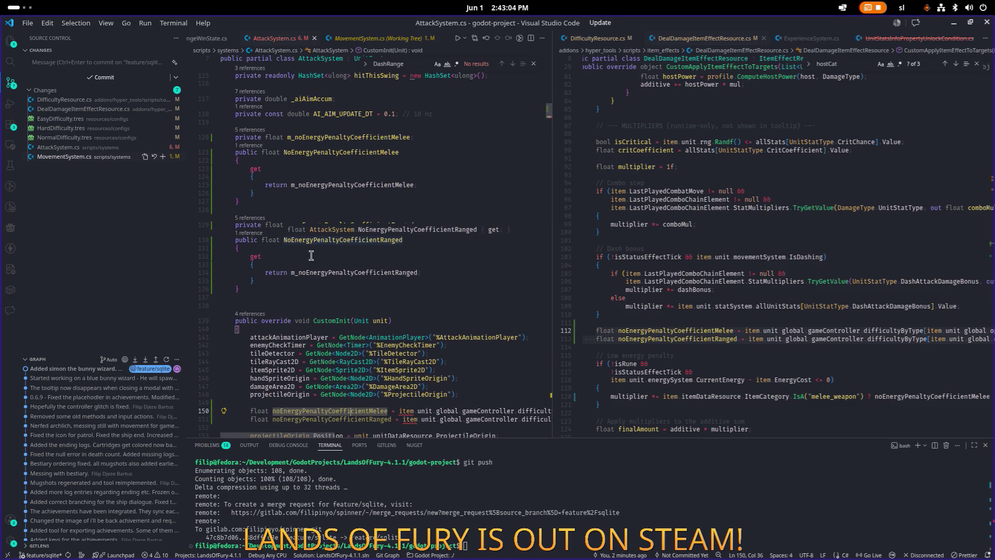
left_click(301, 280)
key("Up")
key("Up")
key("Up")
key("Return")
type("private set")
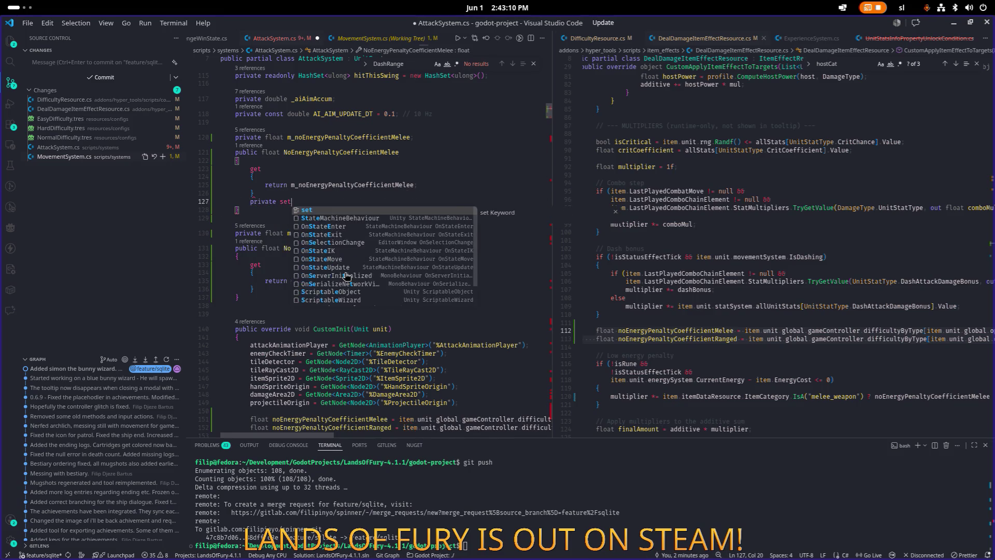
key("Return")
key("Down")
key("Down")
key("Down")
key("Down")
key("Down")
key("Down")
key("End")
key("Return")
key("Return")
type("private set")
key("Return")
key("Up")
key("Up")
key("Up")
key("BackSpace")
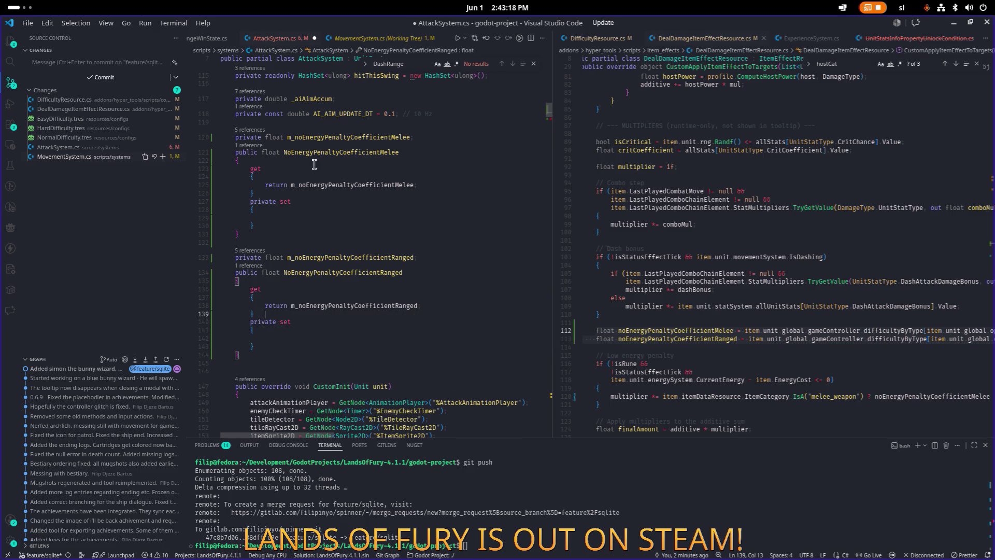
- Make the Melee setter assign value to m_noEnergyPenaltyCoefficientMelee
double_click(340, 136)
key("ctrl+c")
left_click(298, 217)
key("ctrl+v")
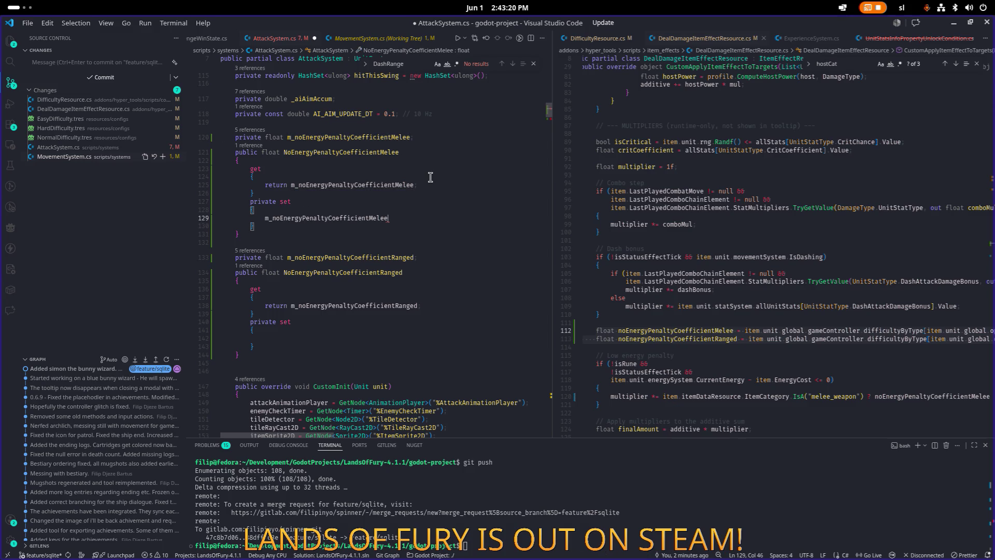
type(" = value;")
- Make the Ranged setter assign value to m_noEnergyPenaltyCoefficientRanged and save AttackSystem.cs
left_click(295, 329)
key("Return")
type("mno")
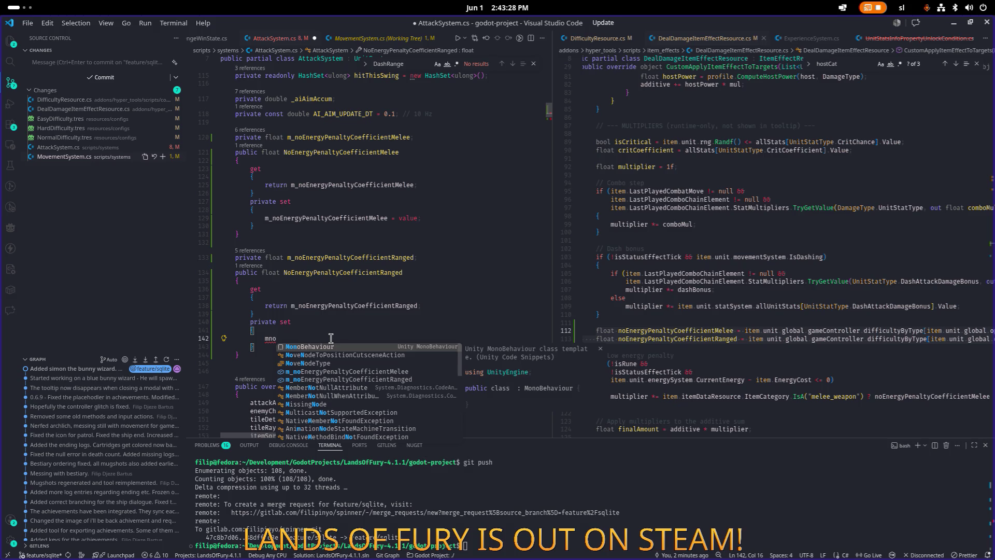
type("re")
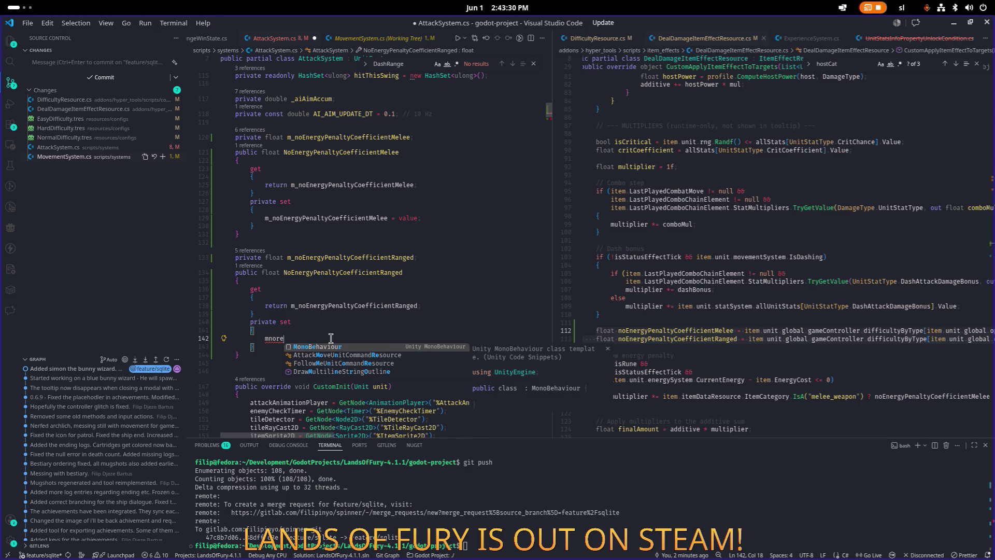
key("BackSpace")
key("BackSpace")
key("Down")
key("Down")
key("Down")
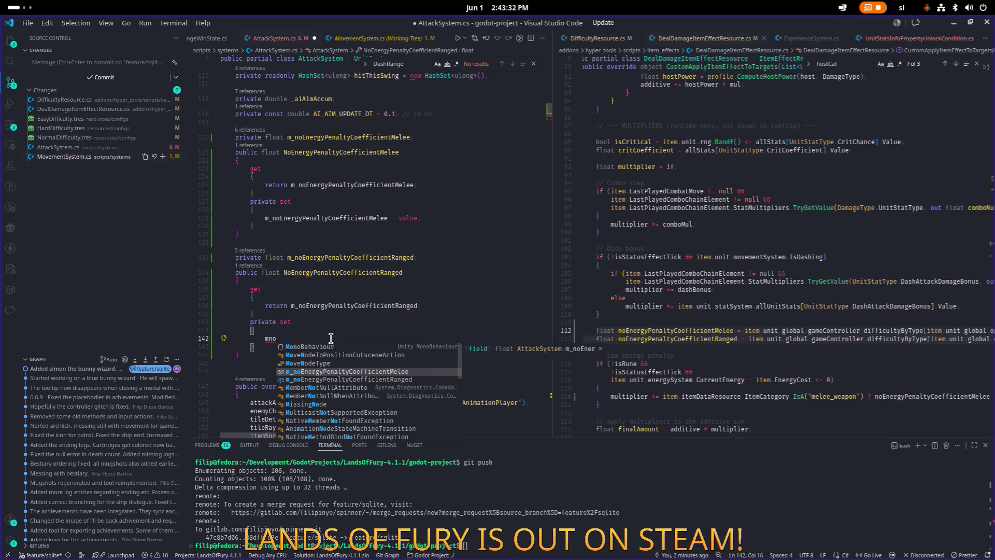
key("Return")
type("value;")
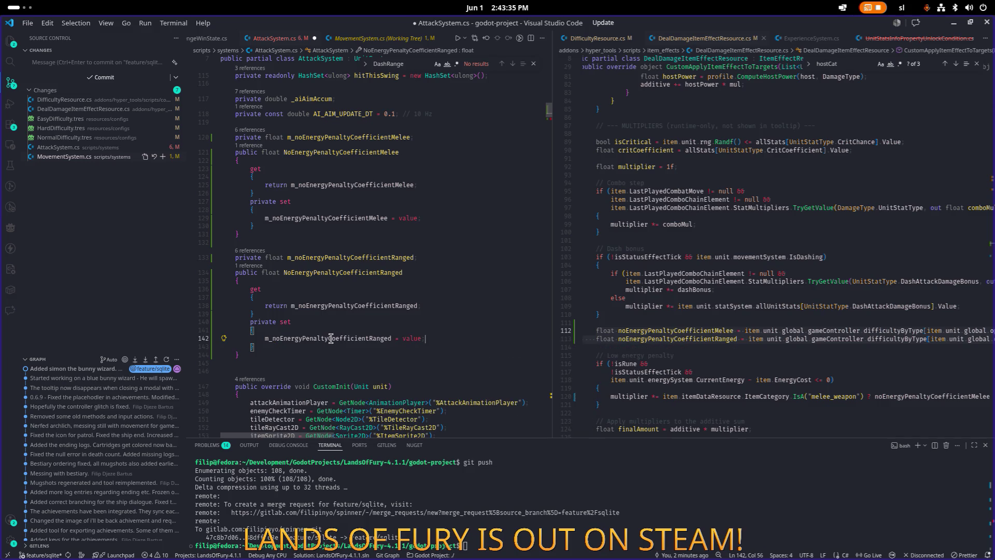
key("ctrl+s")
scroll(331, 336, "down", 8)
left_click(373, 285)
- On lines 158–159, replace the local float declarations with NoEnergyPenaltyCoefficientMelee and NoEnergyPenaltyCoefficientRanged assignments
left_click(294, 270)
scroll(294, 269, "up", 3)
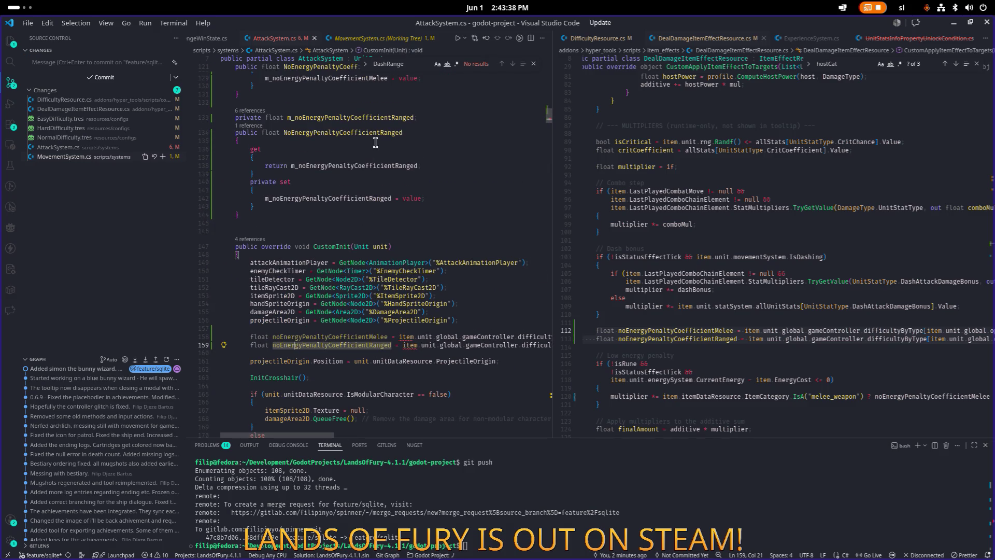
left_click(262, 336)
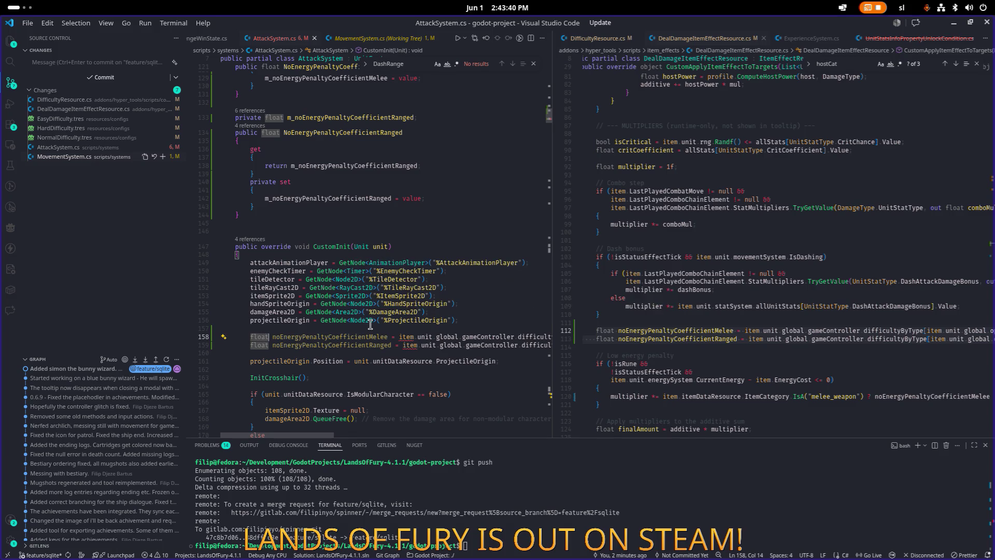
type("N")
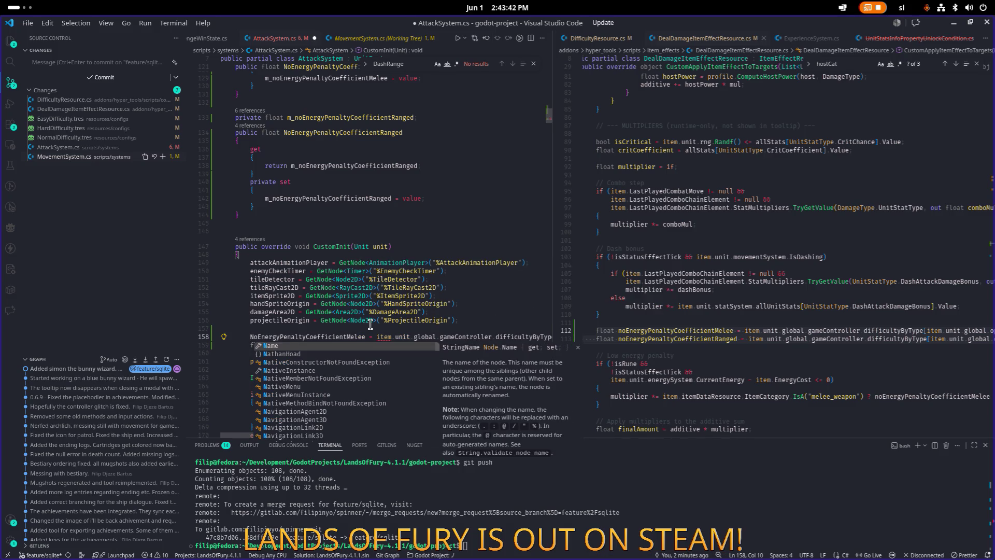
key("Escape")
key("Down")
key("Right")
key("Right")
key("shift+Home")
type("N")
key("Escape")
- Remove 'item.unit.' from both difficulty lookups at once using multi-cursor editing
double_click(385, 337)
key("ctrl+d")
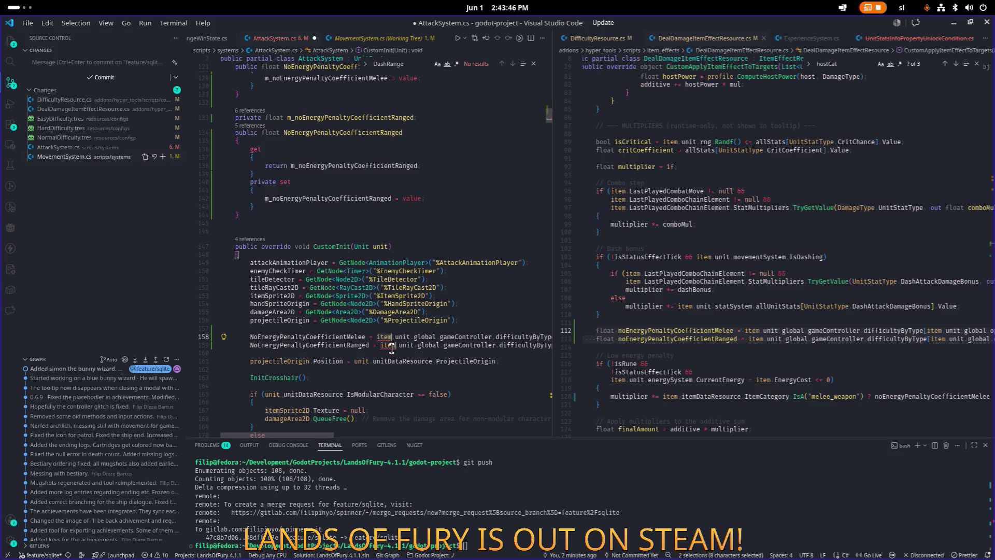
key("Delete")
key("Delete")
key("End")
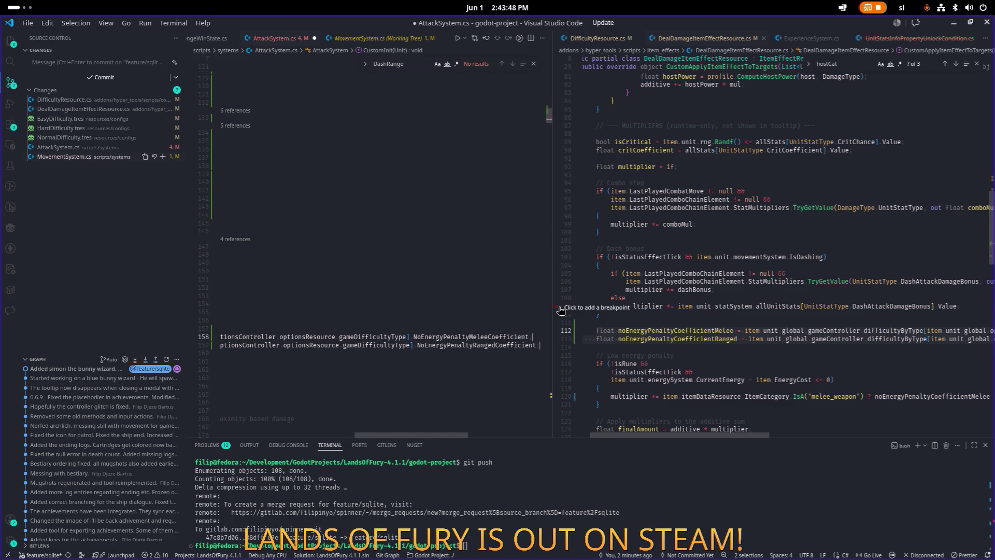
key("Home")
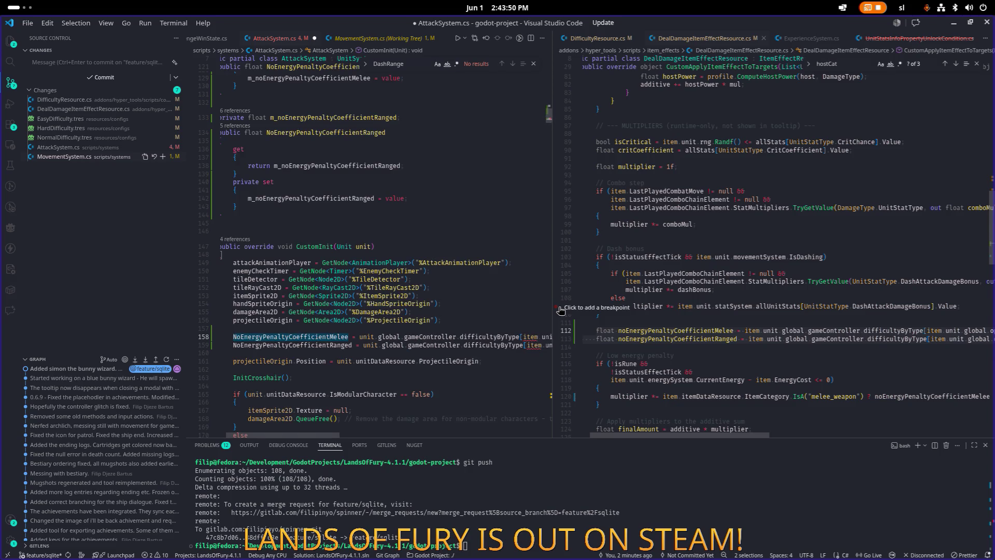
key("ctrl+u")
key("ctrl+u")
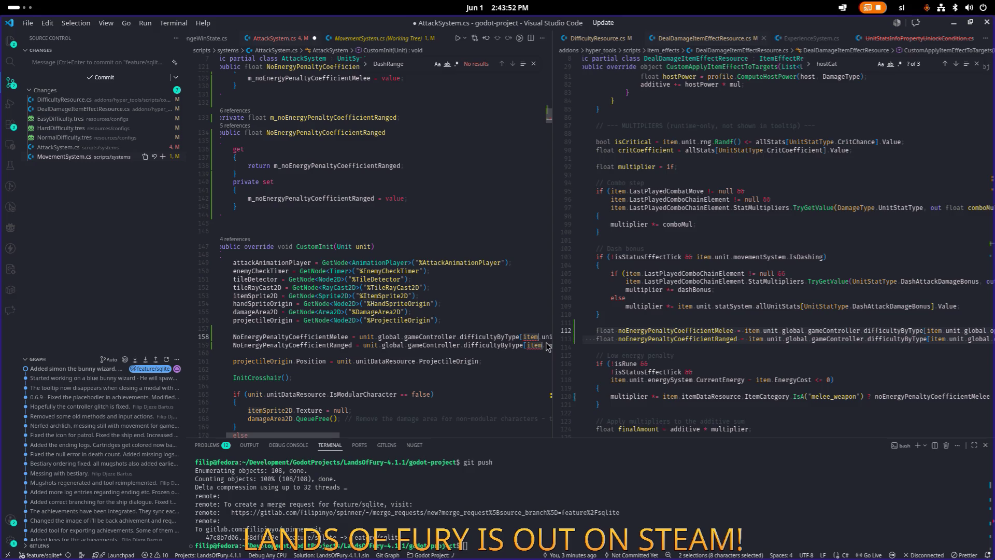
key("Right")
key("Delete")
key("Delete")
key("Delete")
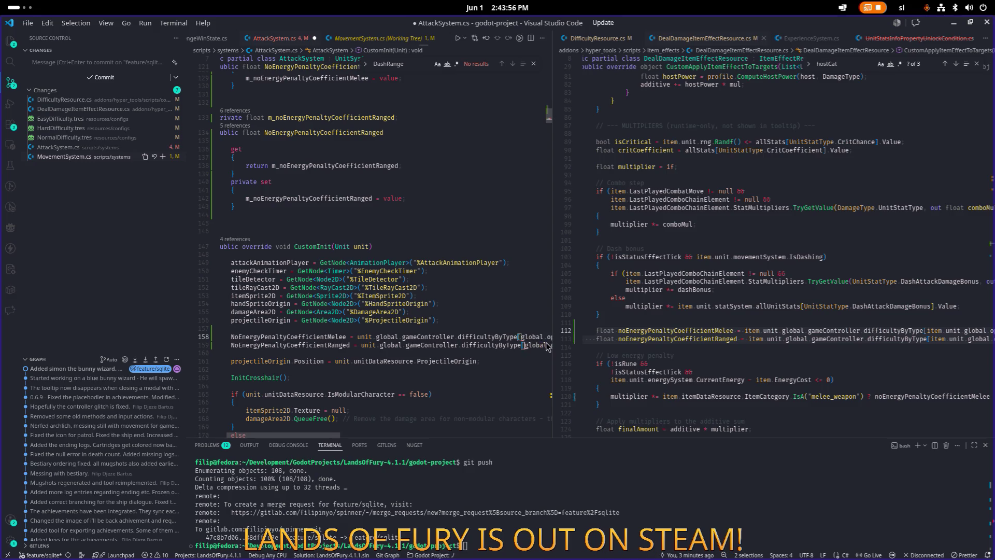
left_click(488, 311)
- Delete the leftover 'unit' prefix and stray 't' before global, then save AttackSystem.cs
double_click(367, 338)
key("Delete")
key("Delete")
key("Down")
key("Delete")
key("Delete")
key("Delete")
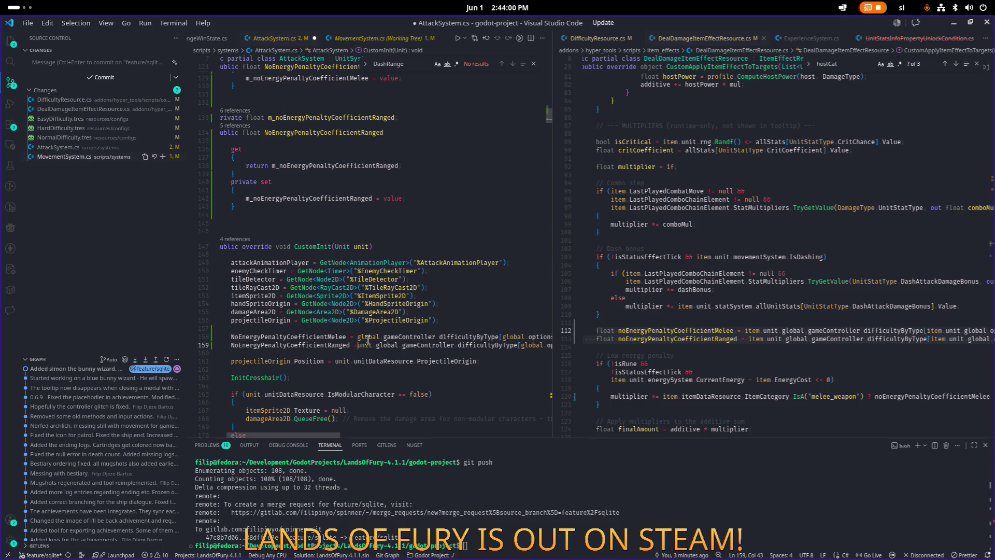
key("Delete")
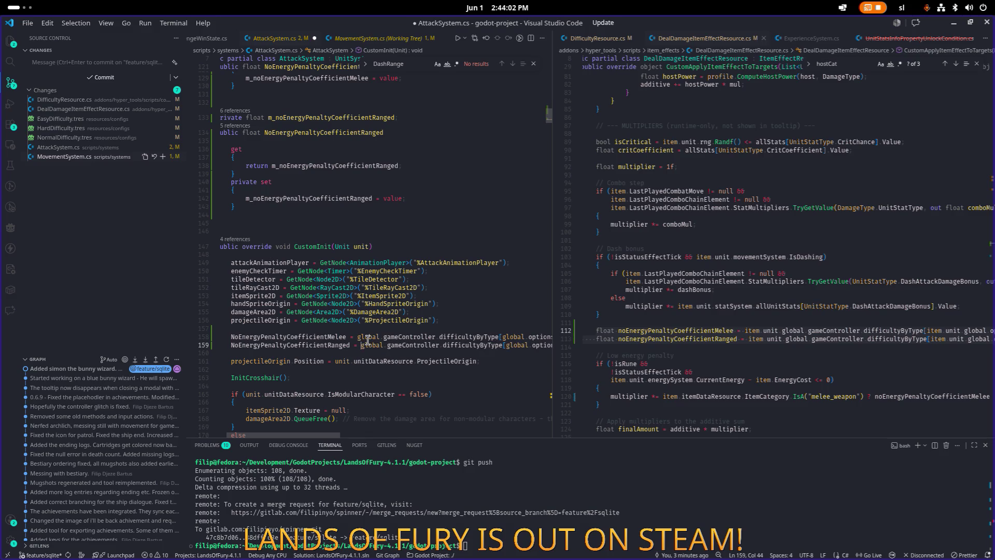
key("End")
key("Home")
key("Home")
key("ctrl+s")
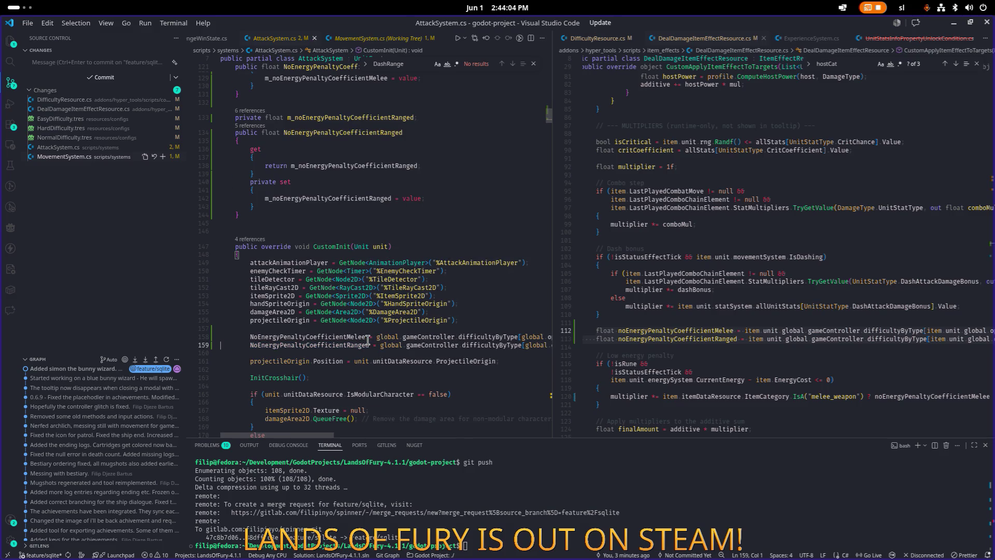
scroll(367, 339, "down", 8)
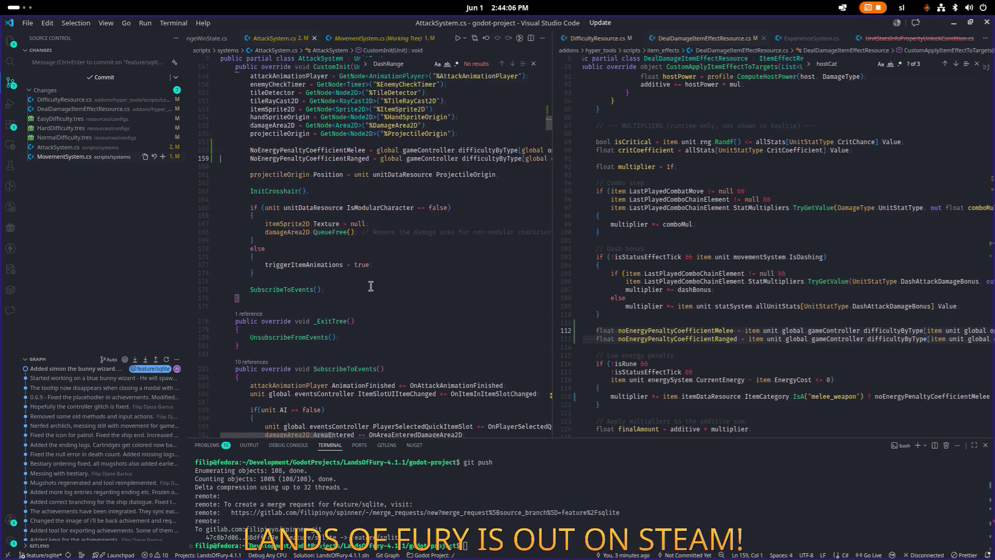
- Delete the local penalty coefficient declarations on lines 112–113 of DealDamageItemEffectResource.cs
scroll(371, 286, "up", 4)
left_click(434, 236)
scroll(412, 235, "up", 20)
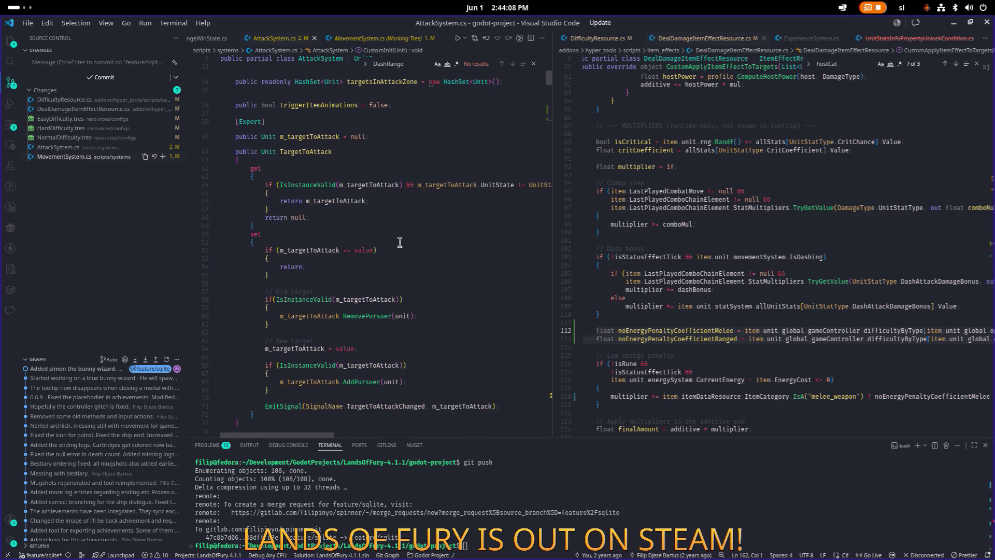
scroll(399, 243, "up", 7)
scroll(396, 243, "down", 20)
scroll(394, 245, "down", 20)
left_click(648, 249)
left_click(730, 337)
scroll(721, 291, "down", 3)
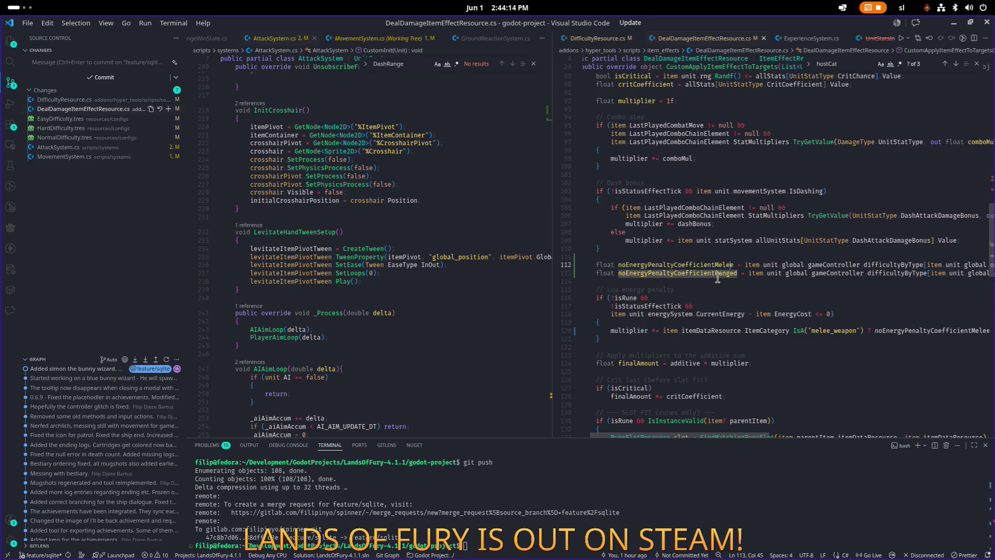
key("ctrl+Right")
key("ctrl+Right")
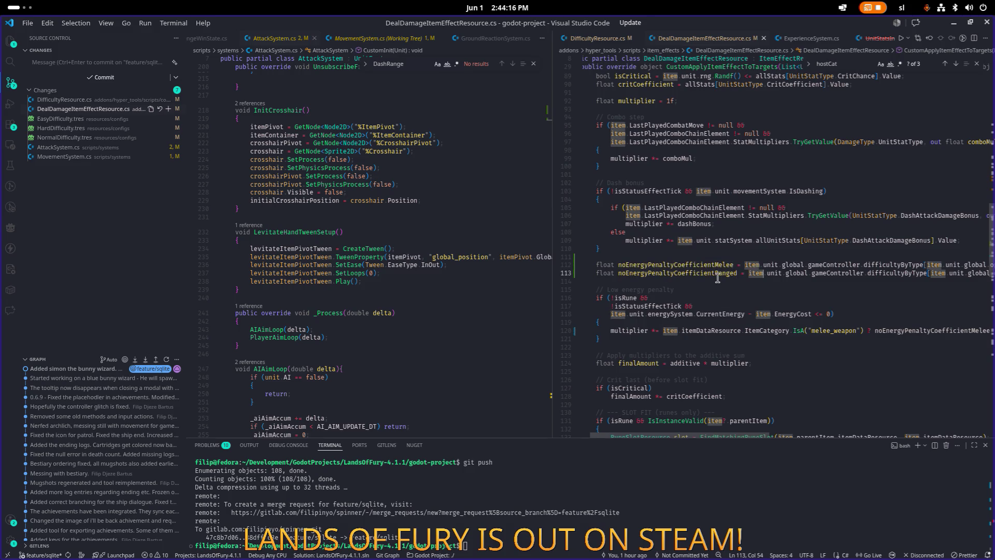
key("ctrl+shift+Right")
key("ctrl+shift+Right")
key("Down")
key("Home")
key("shift+Up")
key("shift+Up")
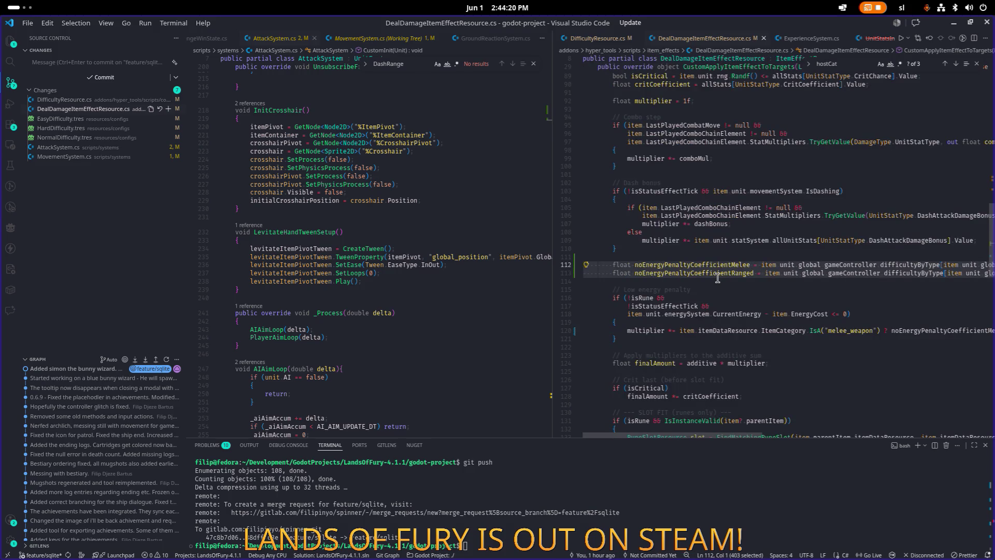
key("BackSpace")
key("BackSpace")
key("BackSpace")
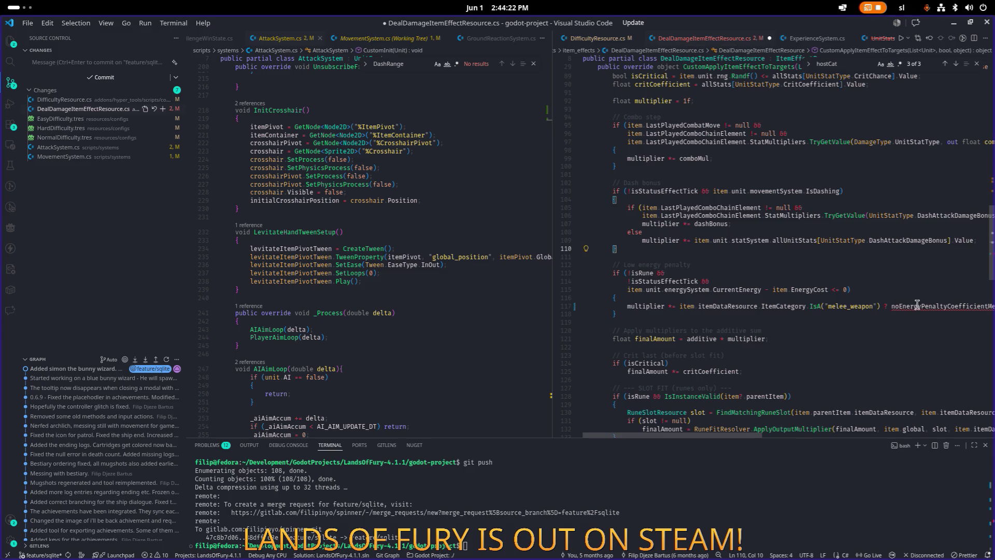
- Make the ternary's melee branch use item.unit.attackSystem.NoEnergyPenaltyCoefficientMelee
scroll(916, 303, "right", 2)
left_click(923, 305)
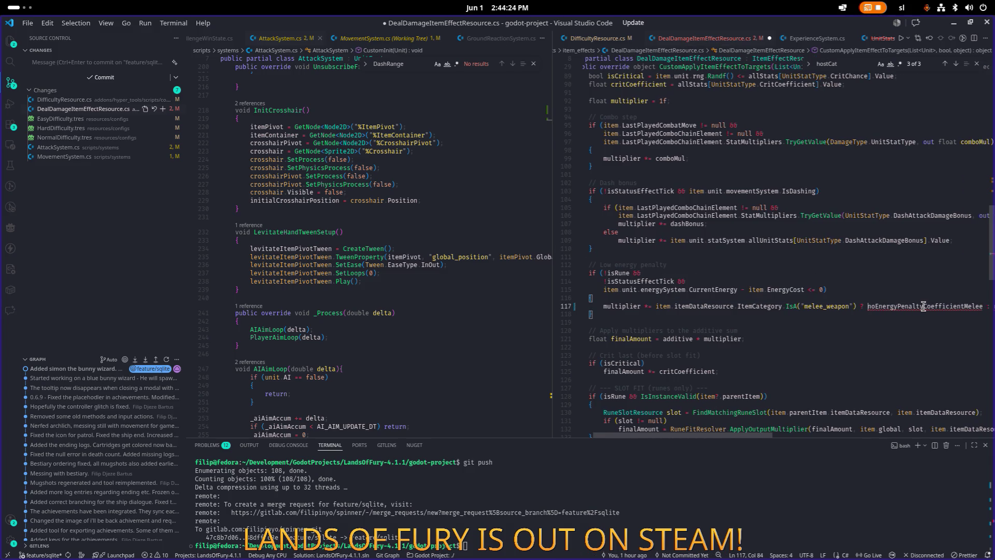
type("item.unit :")
key("Left")
key("Left")
key("Left")
type(".attackSystem.male")
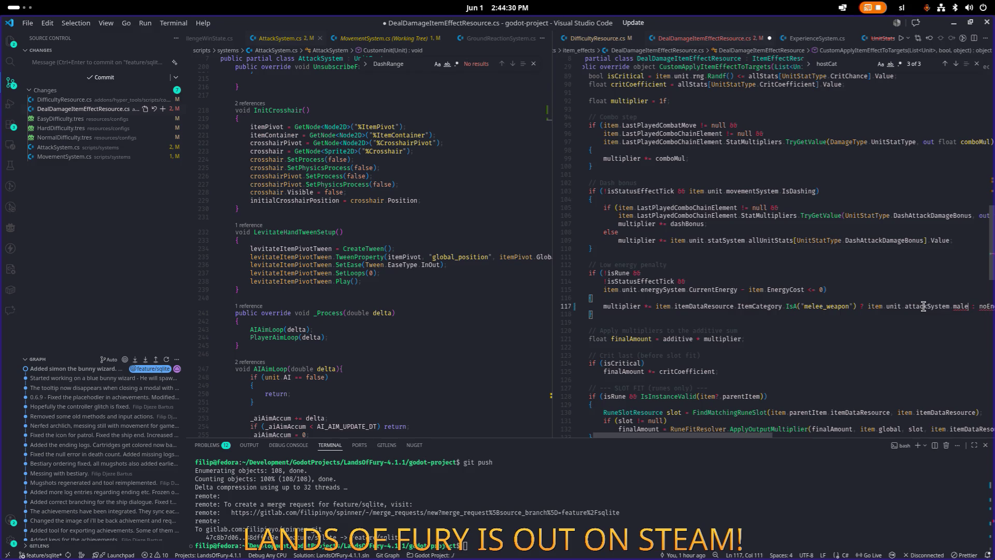
key("ctrl+space")
key("Return")
- Copy the reference into the ranged branch as NoEnergyPenaltyCoefficientRanged and save the file
key("ctrl+shift+Left")
key("ctrl+shift+Left")
key("ctrl+shift+Left")
key("ctrl+c")
key("End")
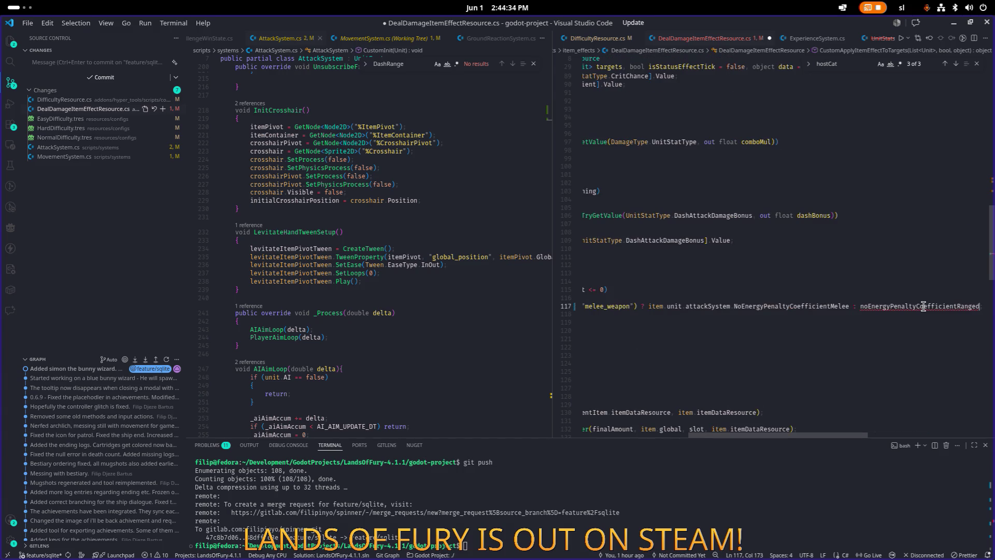
key("ctrl+v")
double_click(922, 306)
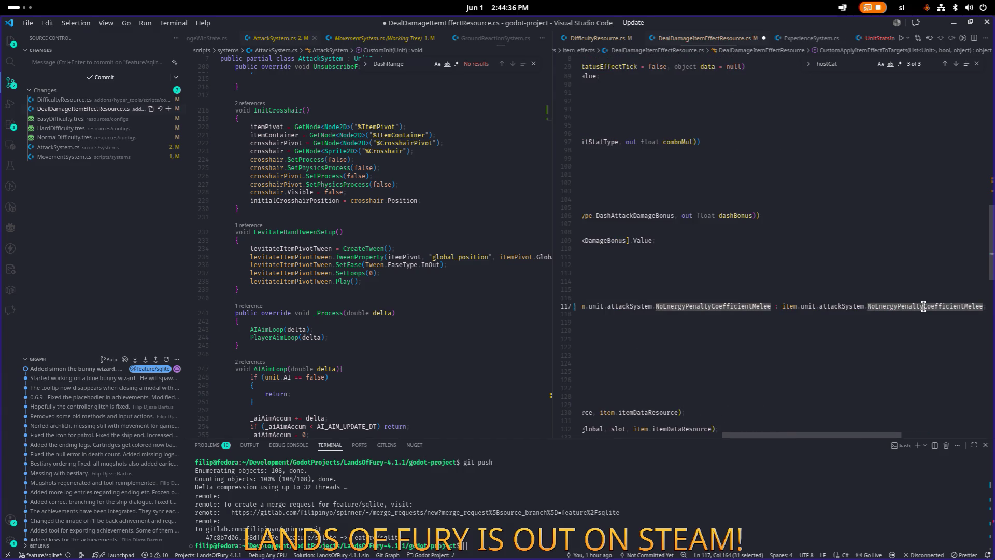
type("Noenrr")
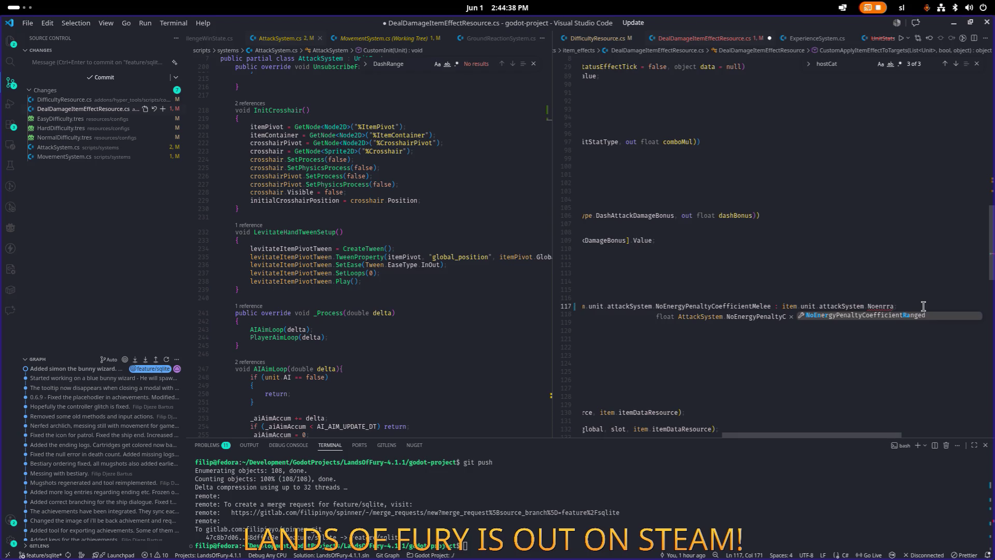
key("Return")
key("ctrl+s")
key("Home")
key("Home")
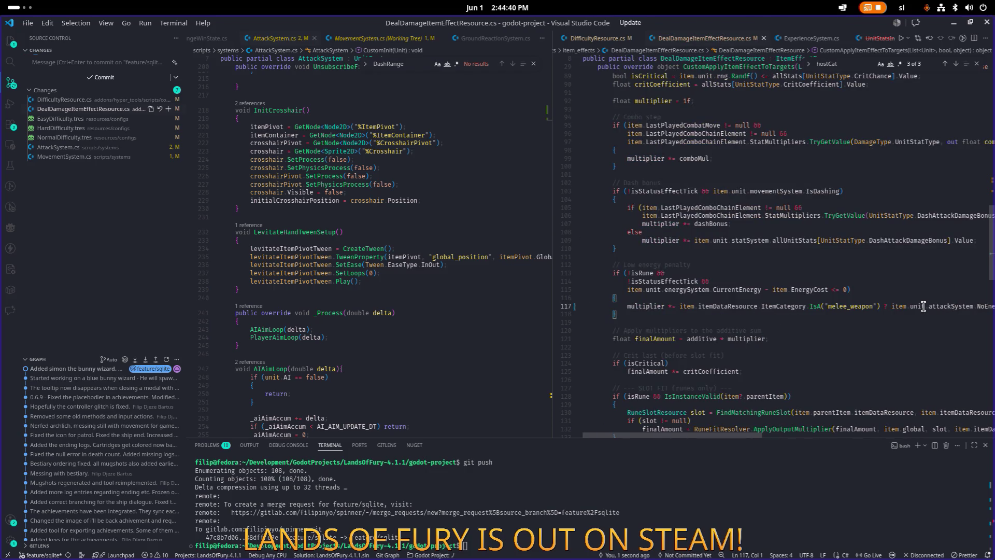
key("Up")
key("Up")
key("Up")
key("End")
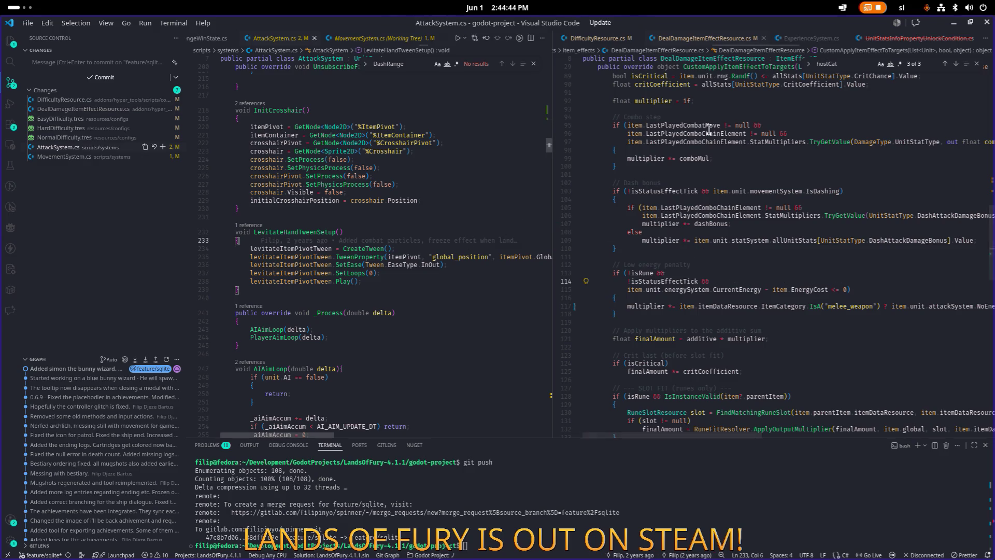
key("alt+Tab")
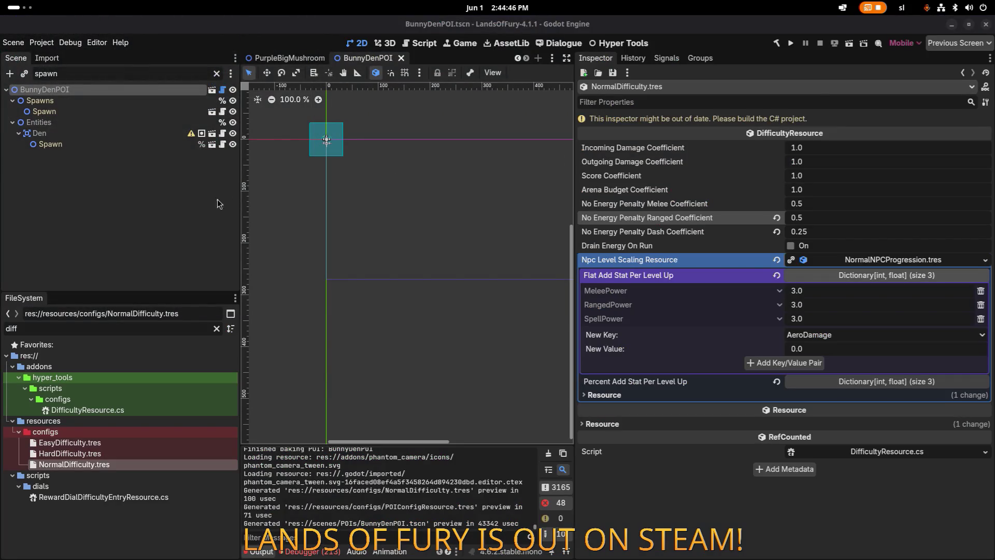
- Start a .NET build of the Godot project with the Build button
left_click(777, 44)
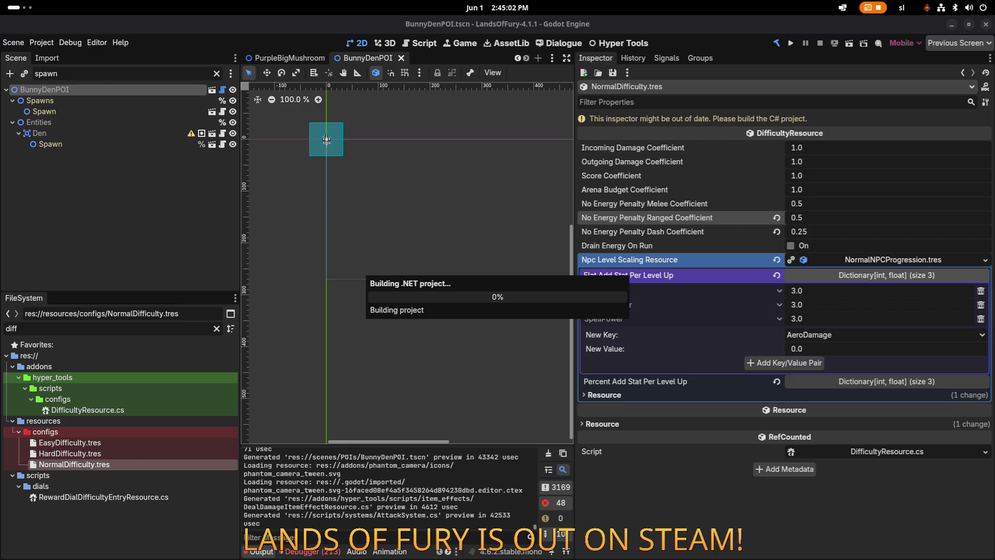
key("alt+Tab")
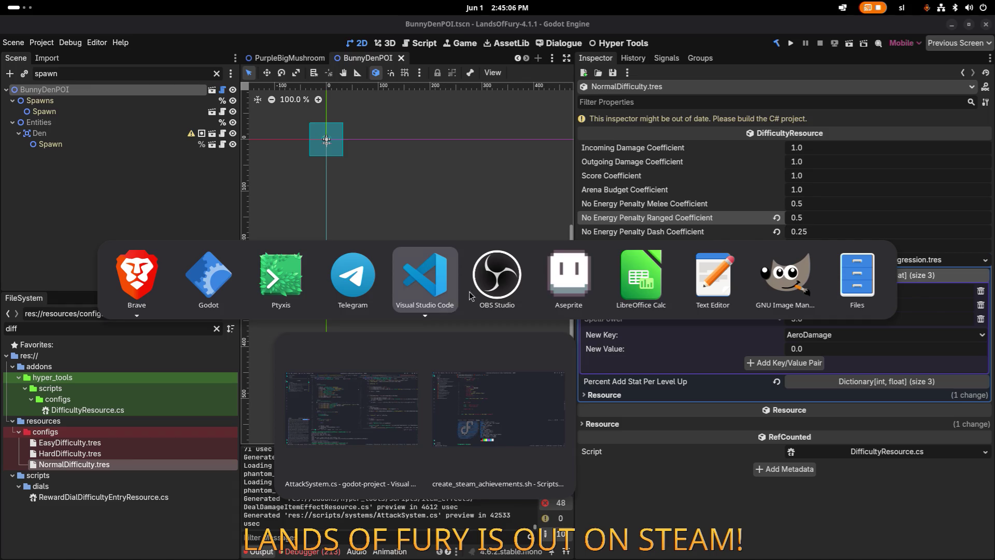
key("alt+Tab")
key("Escape")
- Launch Steam from the Activities search
key("super")
type("st")
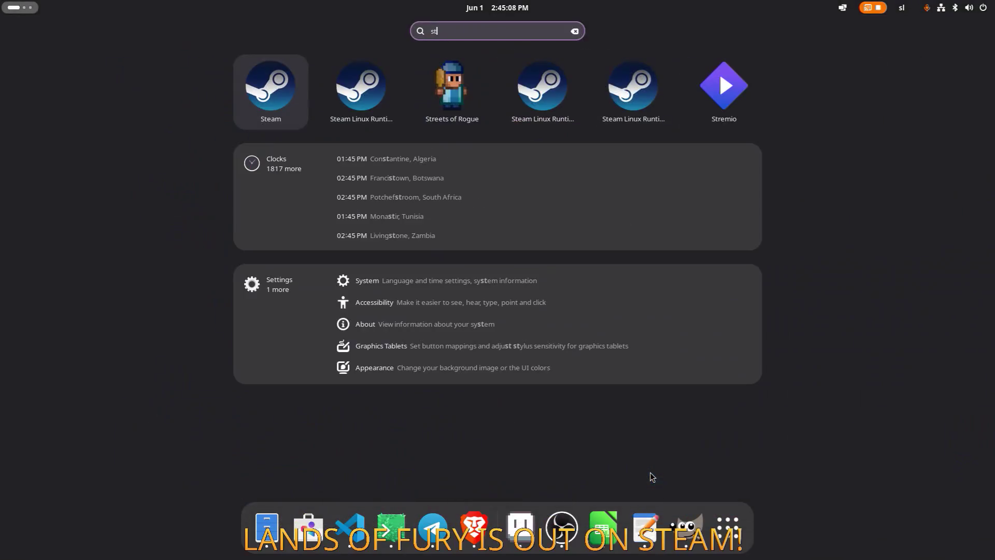
key("Return")
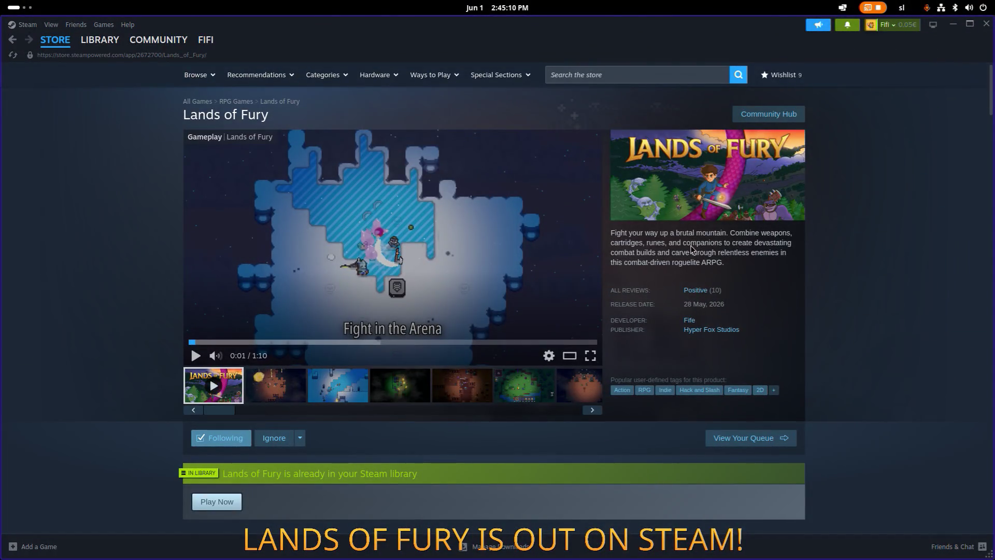
- Open the Lands of Fury discussion about hours of content via the notifications
left_click(767, 116)
left_click(853, 31)
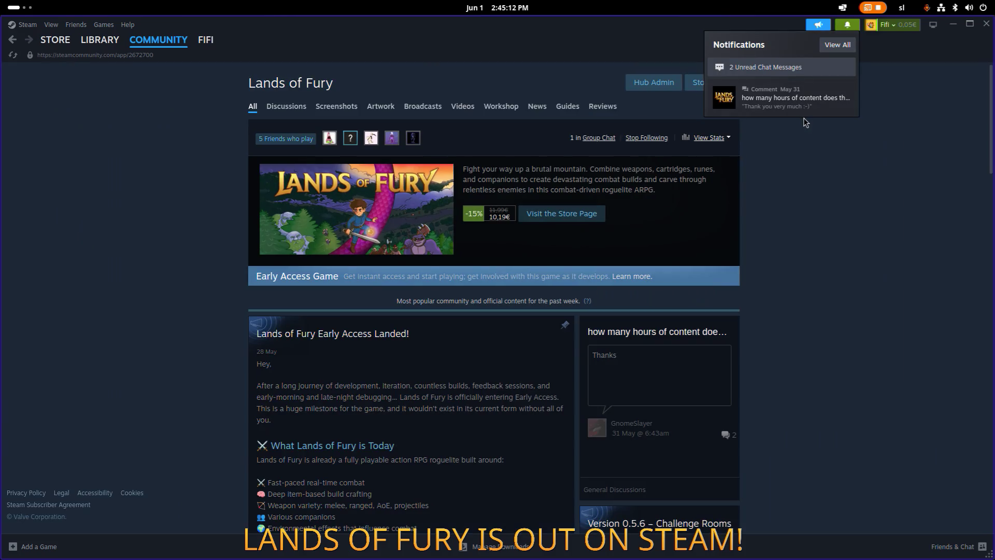
left_click(804, 102)
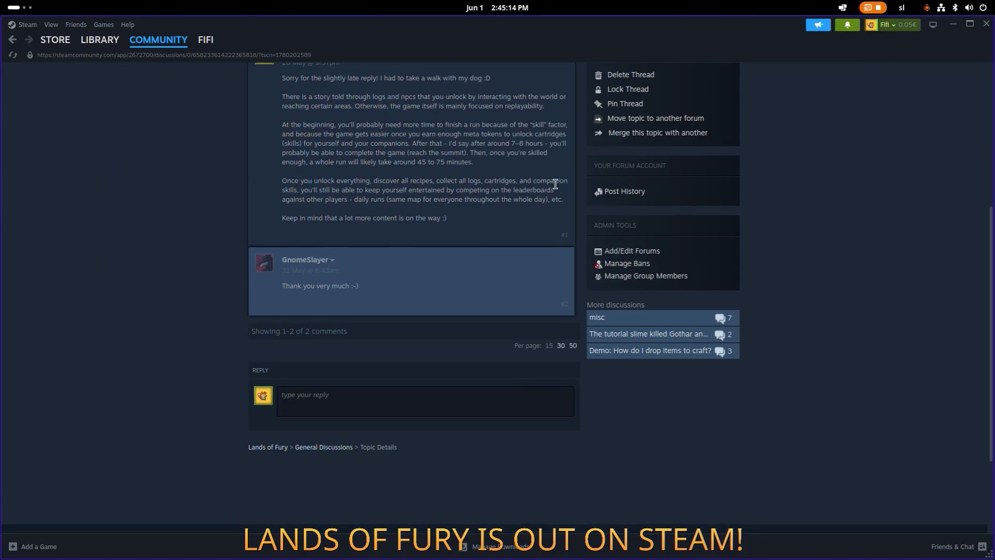
left_click(847, 25)
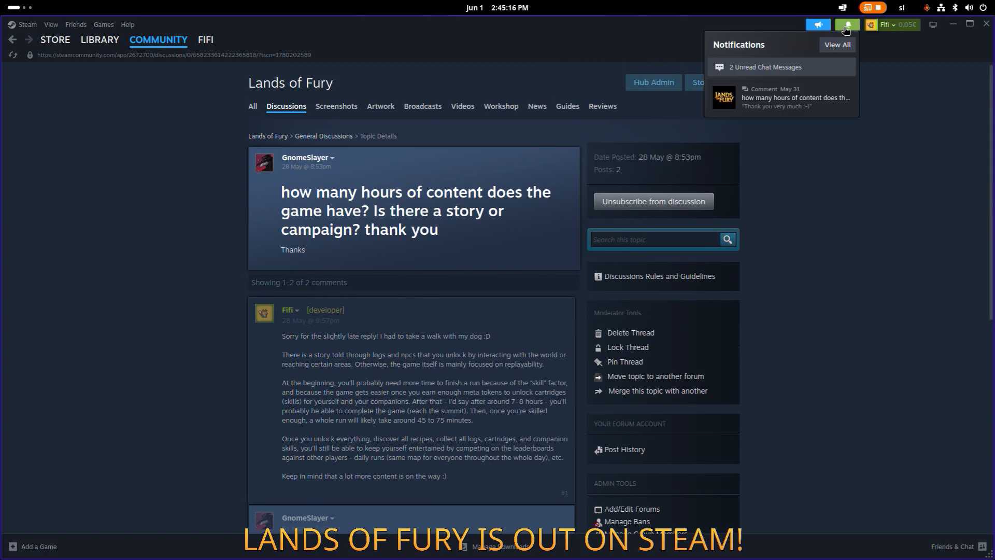
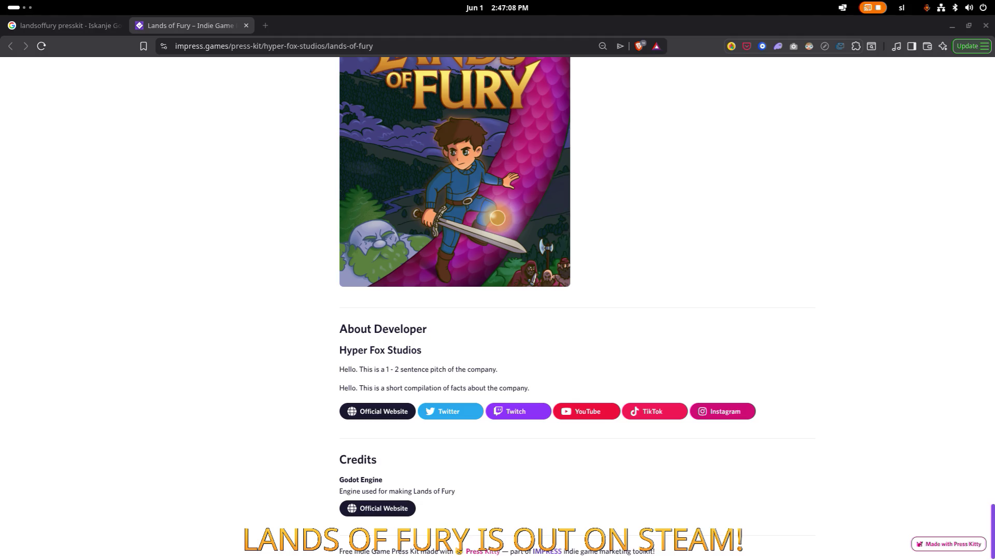
- Scroll the Lands of Fury press kit back to the top and bring up the app switcher
scroll(144, 182, "up", 20)
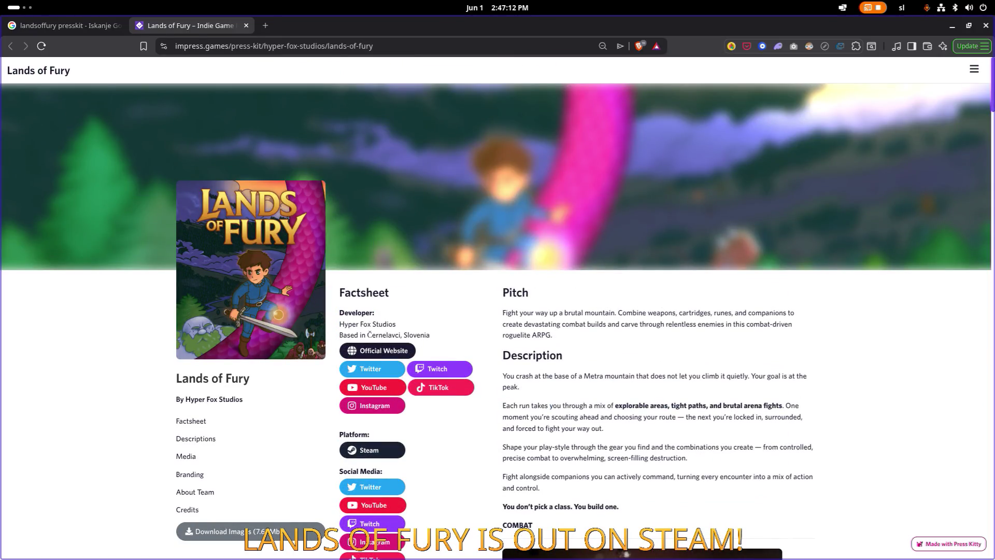
key("super")
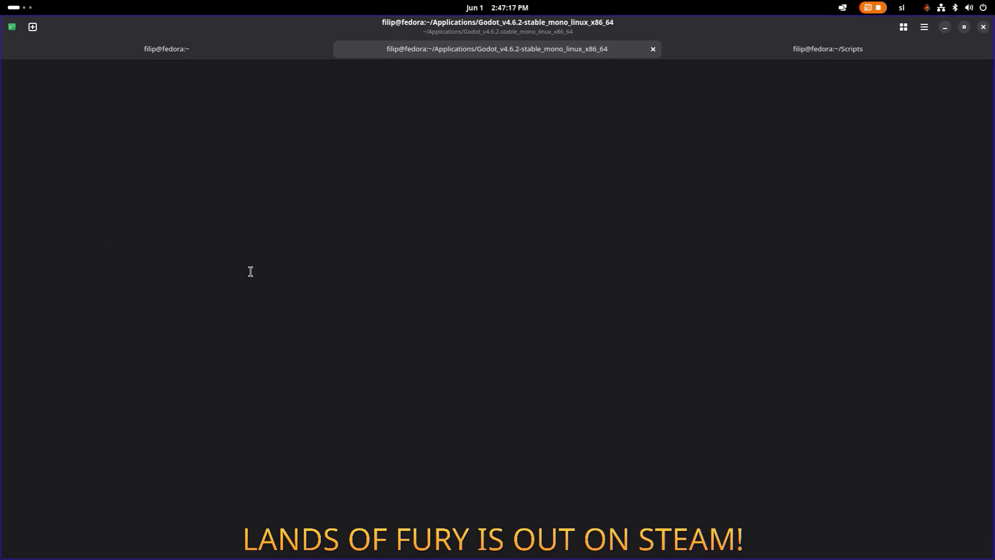
- Switch to the Ptyxis terminal and stop the crashed Godot process
left_click(238, 272)
key("alt+Tab")
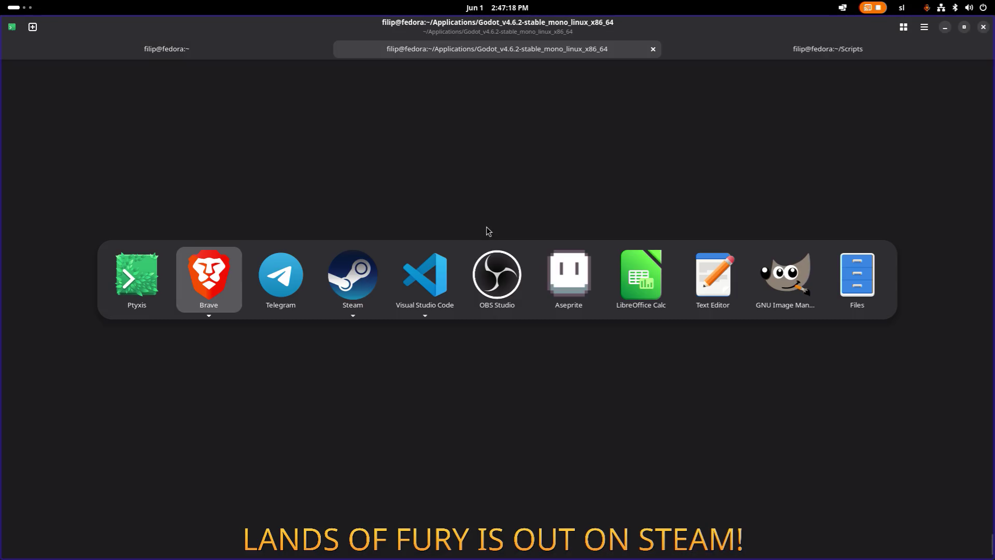
key("Escape")
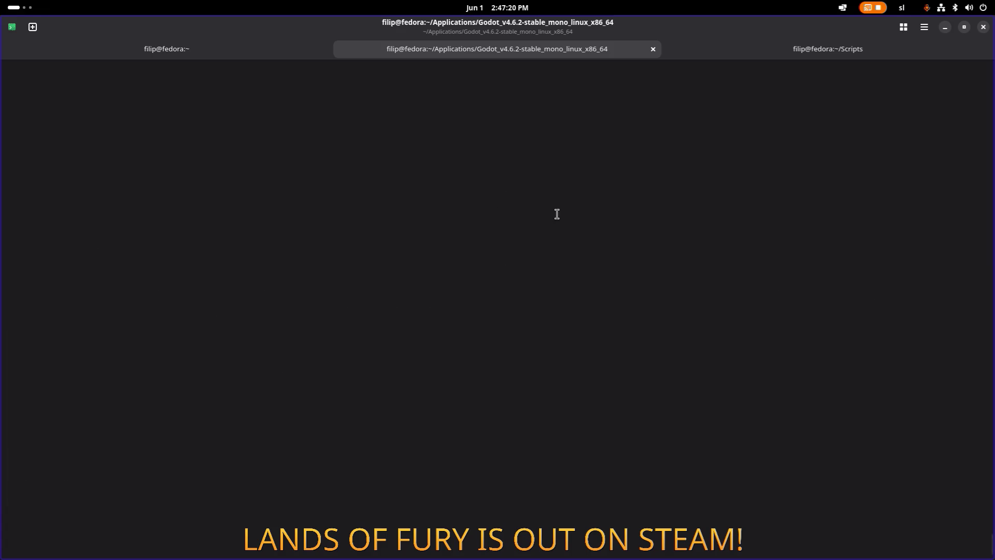
key("ctrl+c")
key("Up")
- Rerun ./Godot, open LandsOfFury-4.1.1 and run the game
key("Return")
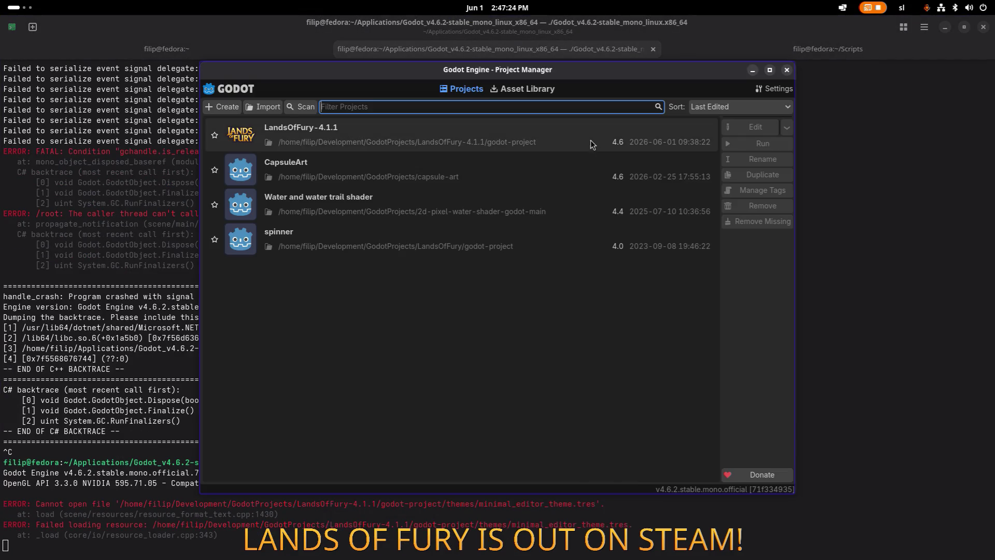
double_click(570, 136)
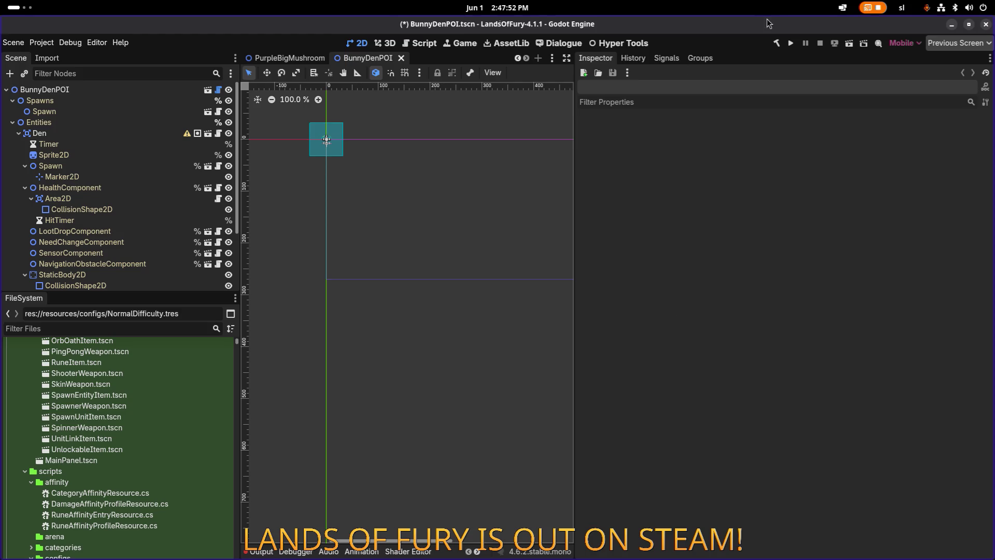
left_click(790, 43)
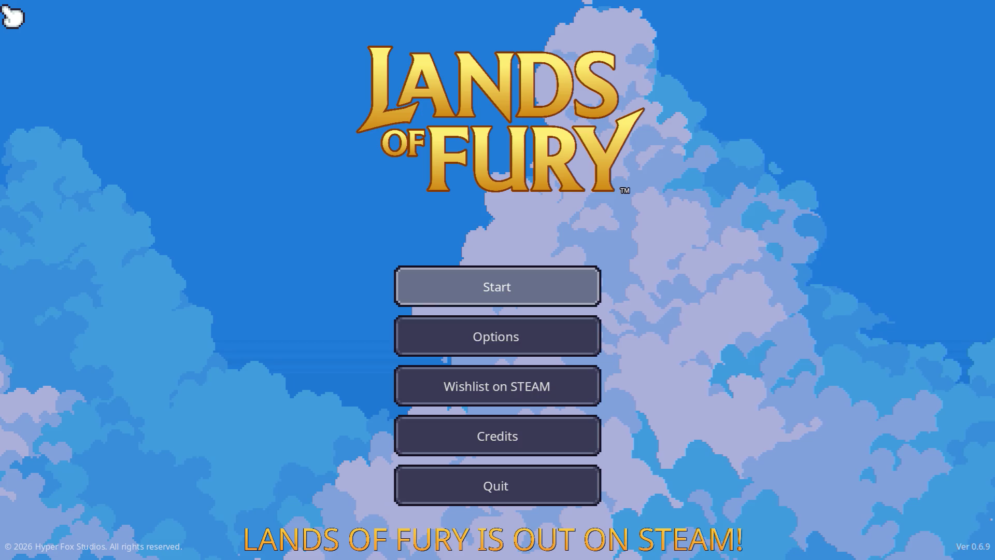
- Start the game with the first save profile, walk into The Glade and check the inventory
key("Return")
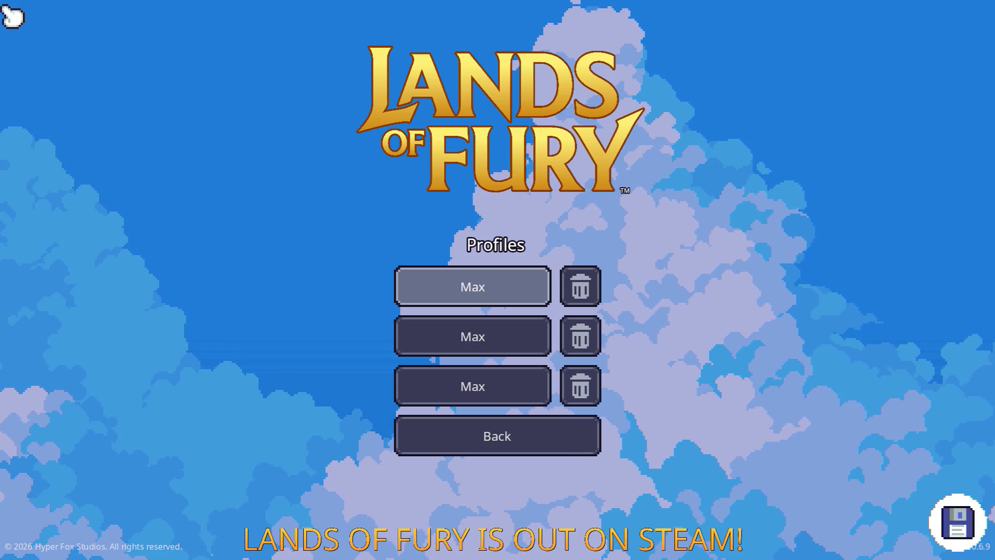
key("Return")
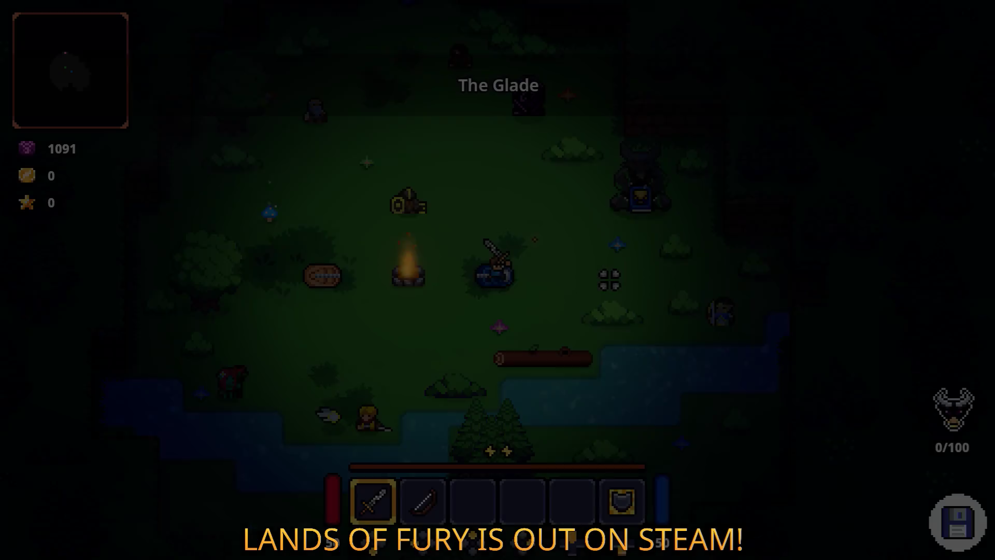
key("d")
key("w")
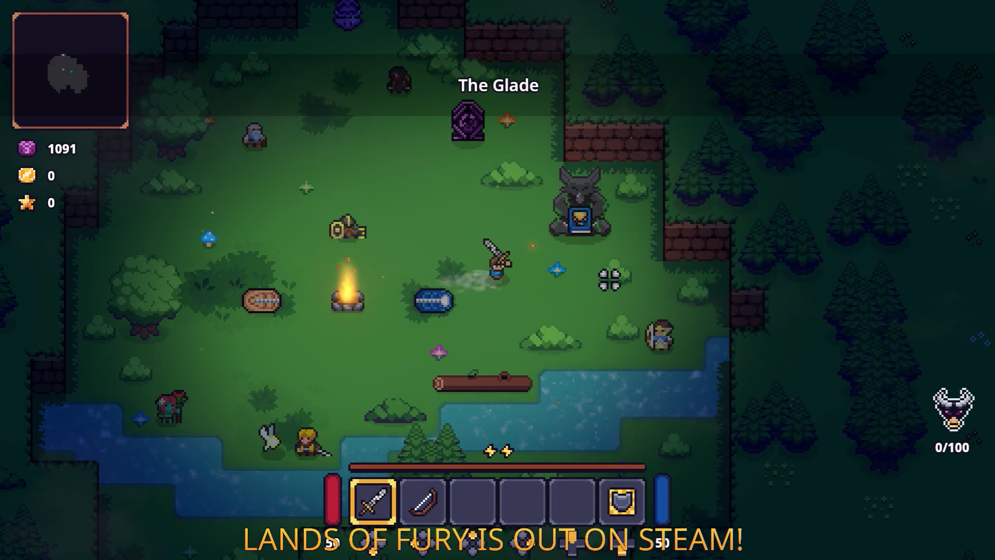
key("Tab")
key("Tab")
key("d")
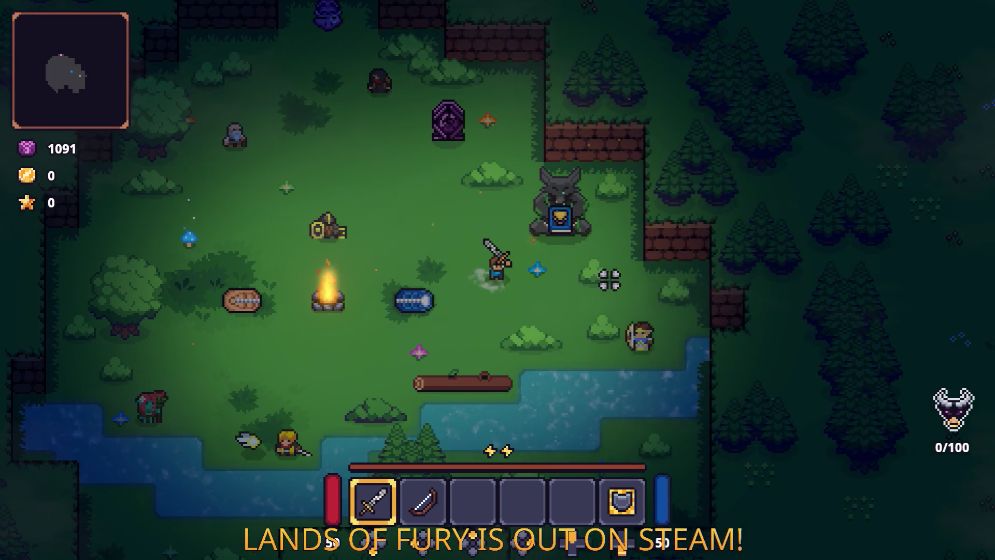
key("Tab")
key("Tab")
- Walk the player around The Glade toward the statue
key("w")
key("a")
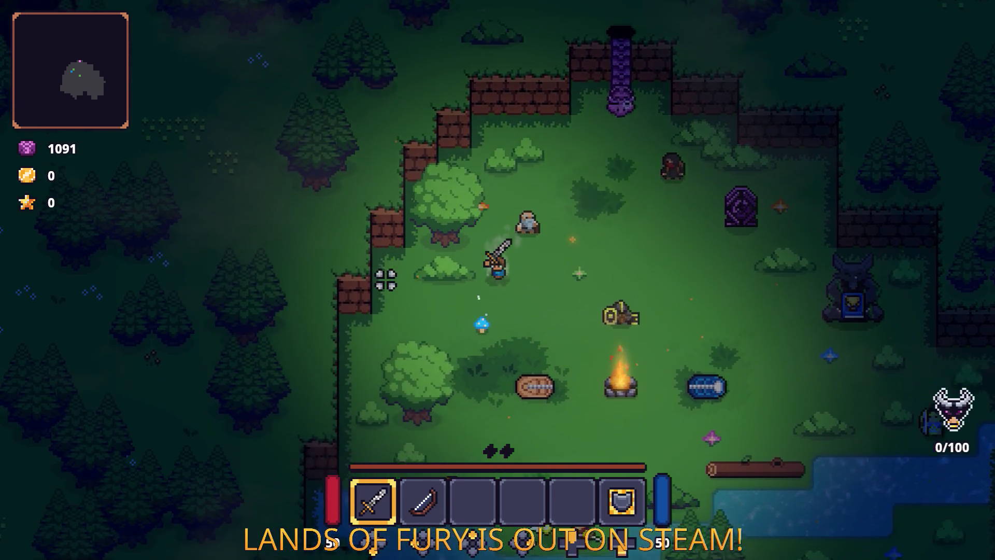
key("s")
key("d")
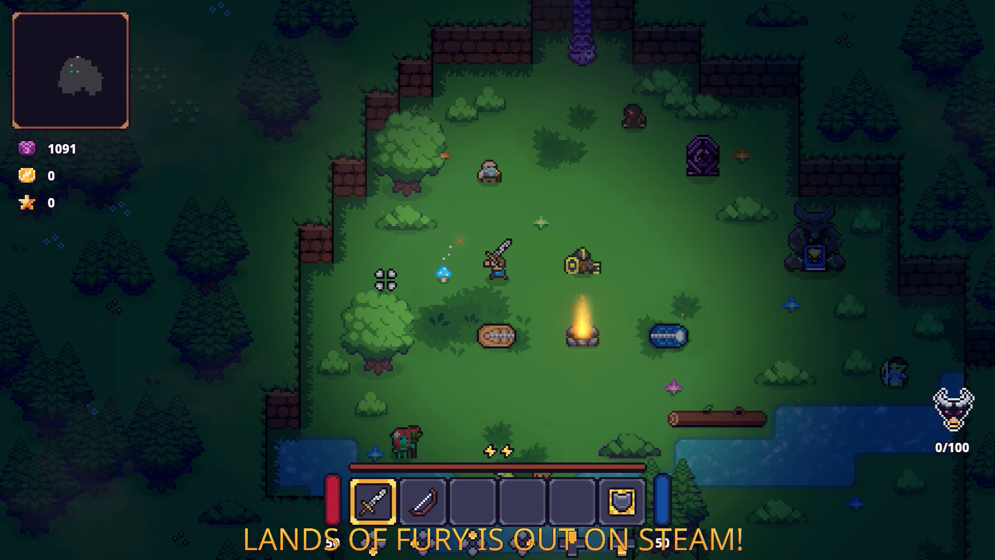
key("w")
key("d")
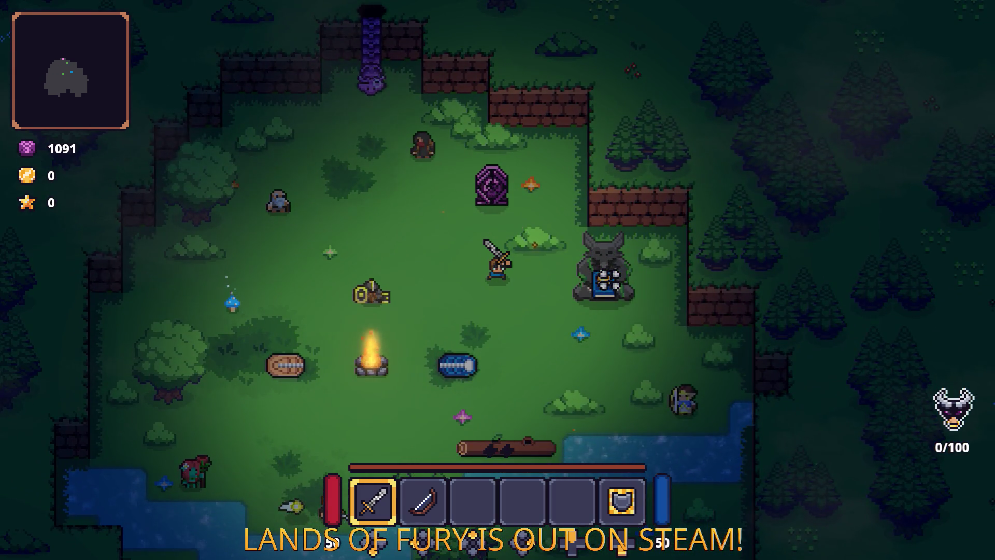
key("a")
key("s")
- Fight nearby enemies with repeated sword swings while moving left and right
left_click(610, 280)
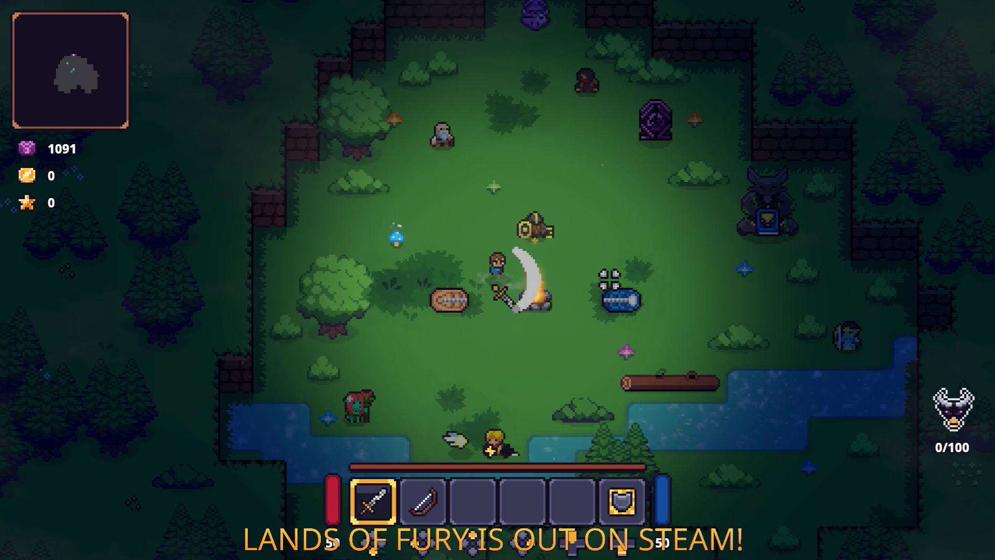
key("d")
left_click(610, 280)
key("d")
left_click(610, 280)
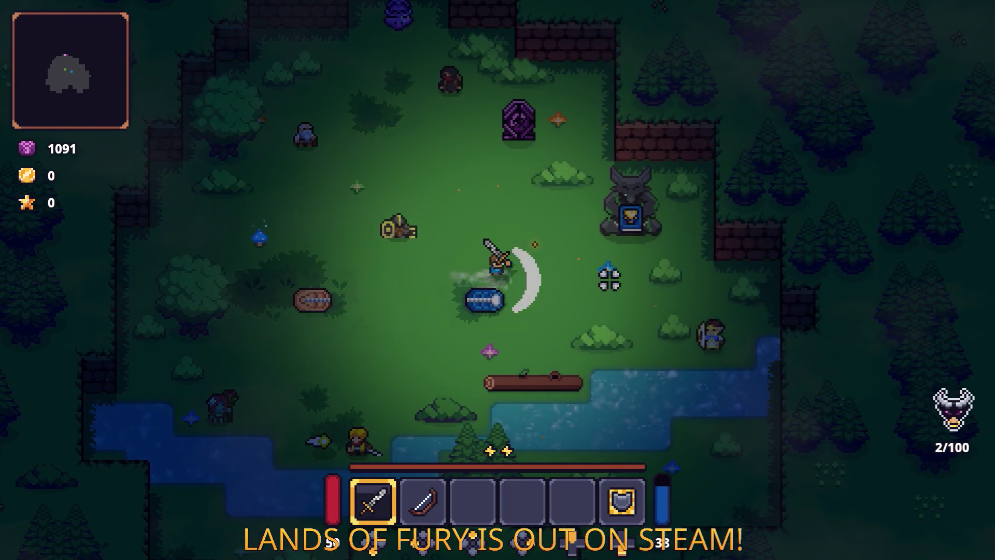
left_click(610, 280)
key("d")
key("a")
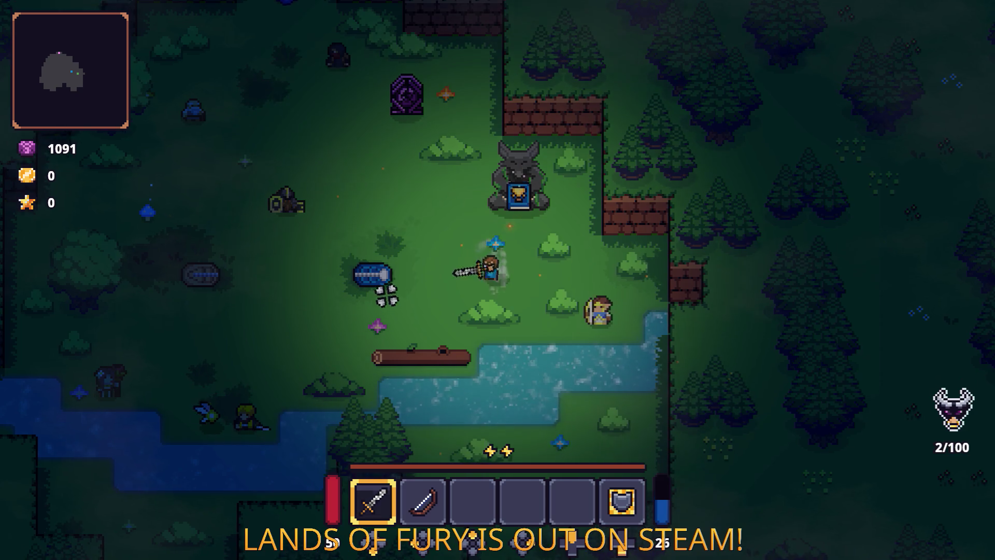
key("a")
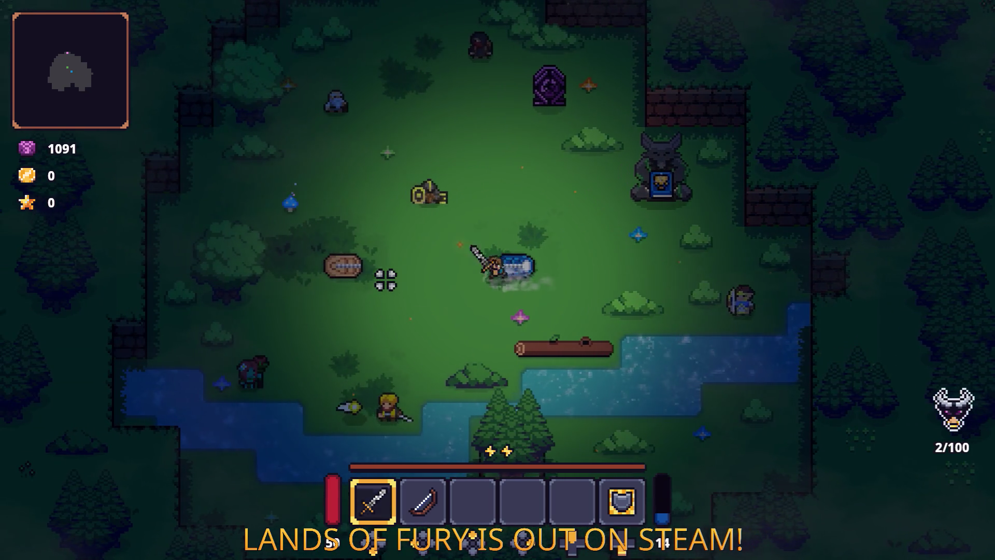
left_click(385, 280)
key("a")
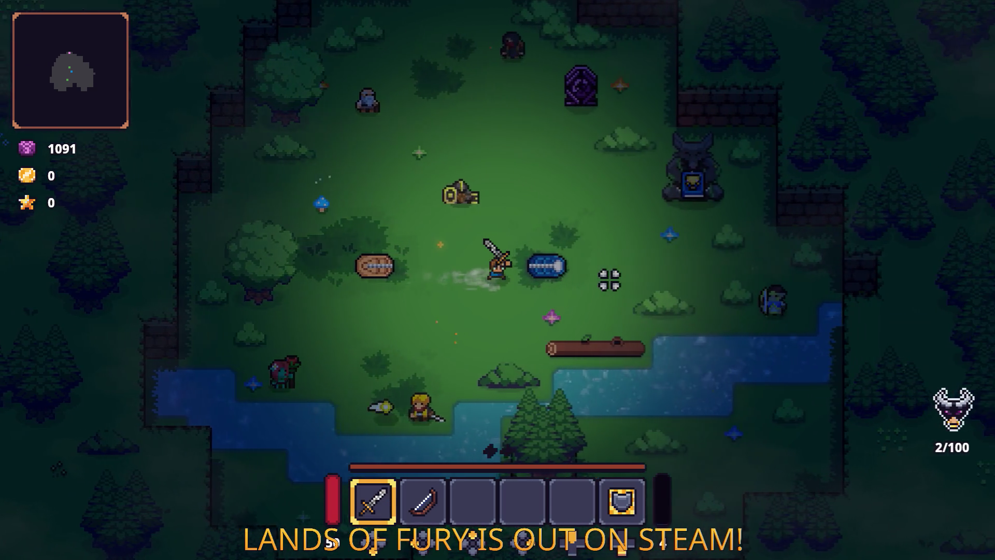
- Keep walking the player back and forth across The Glade
key("d")
key("w")
key("a")
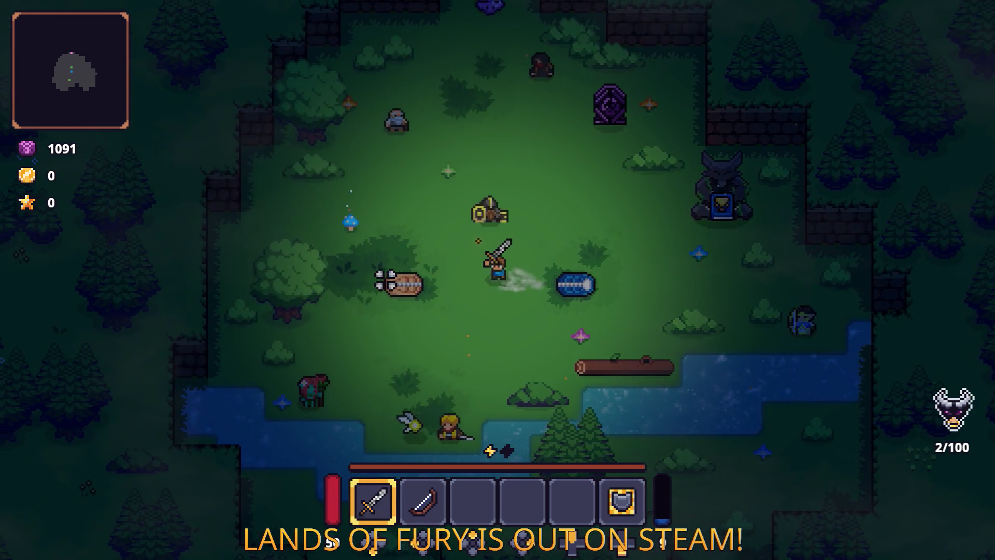
key("a")
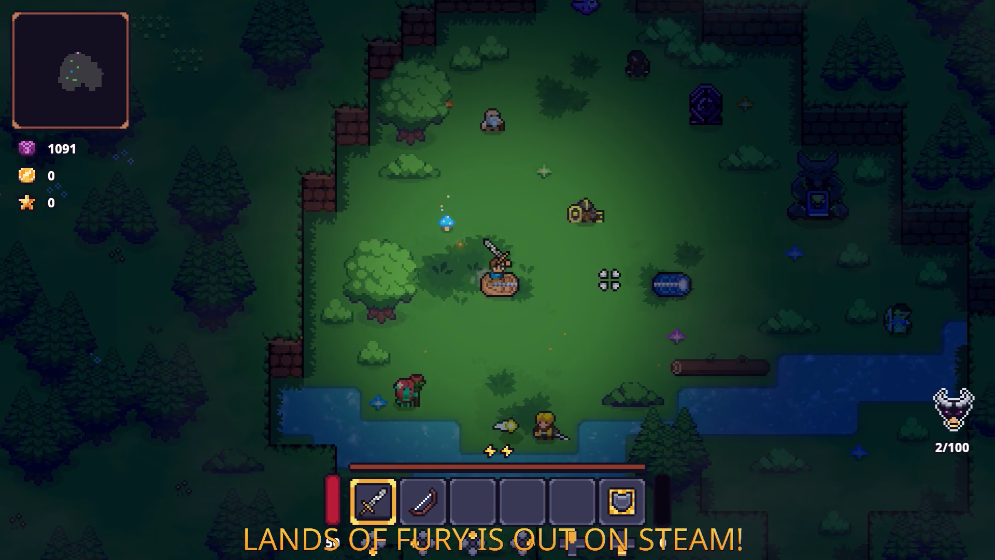
key("d")
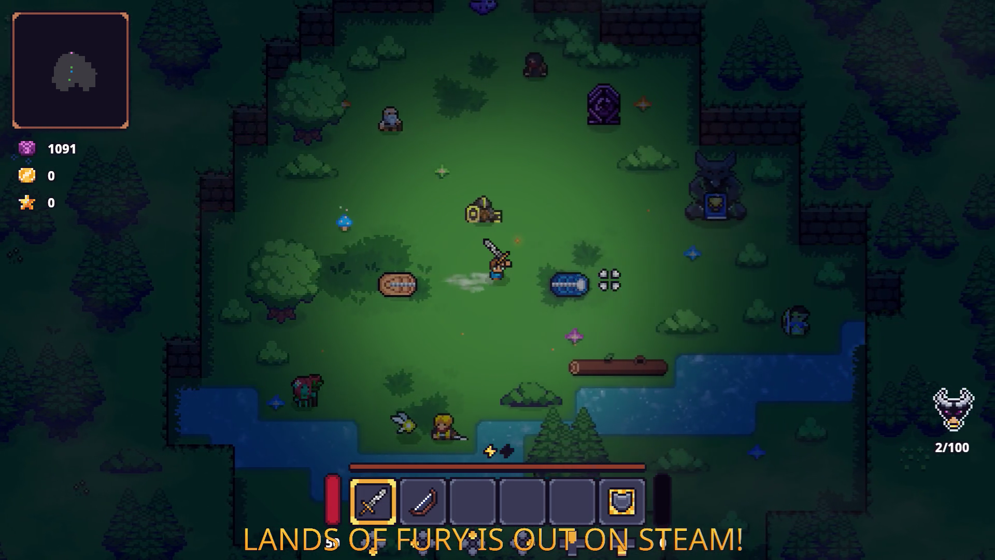
key("d")
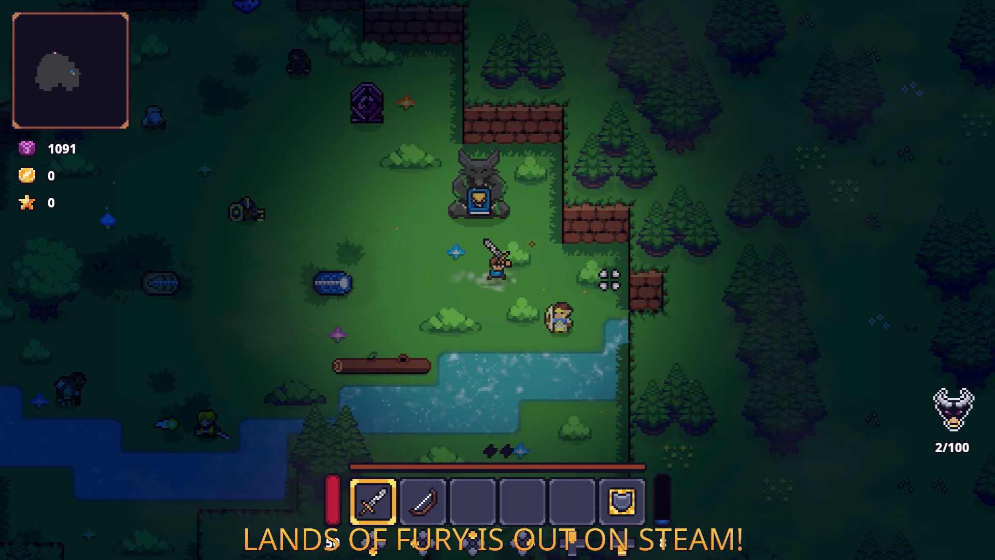
key("a")
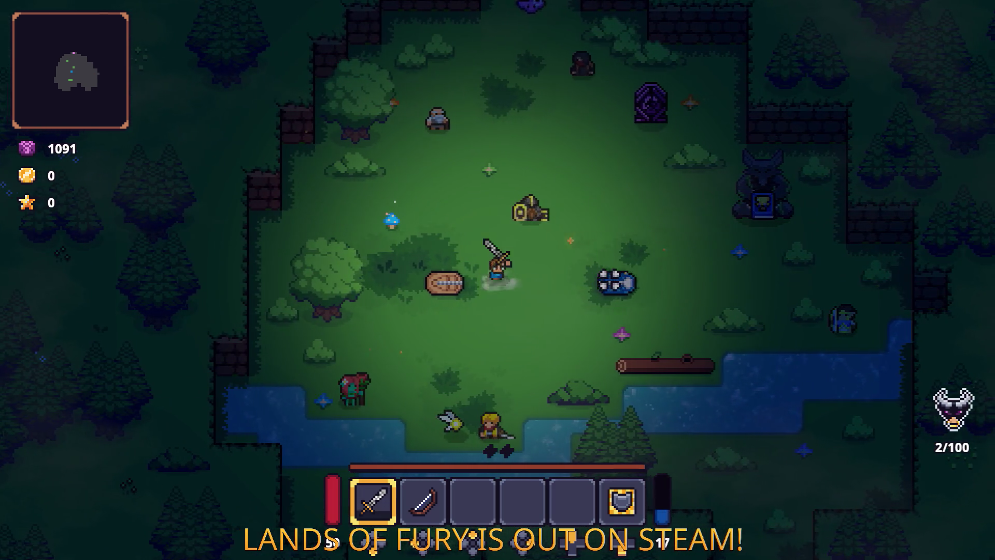
key("d")
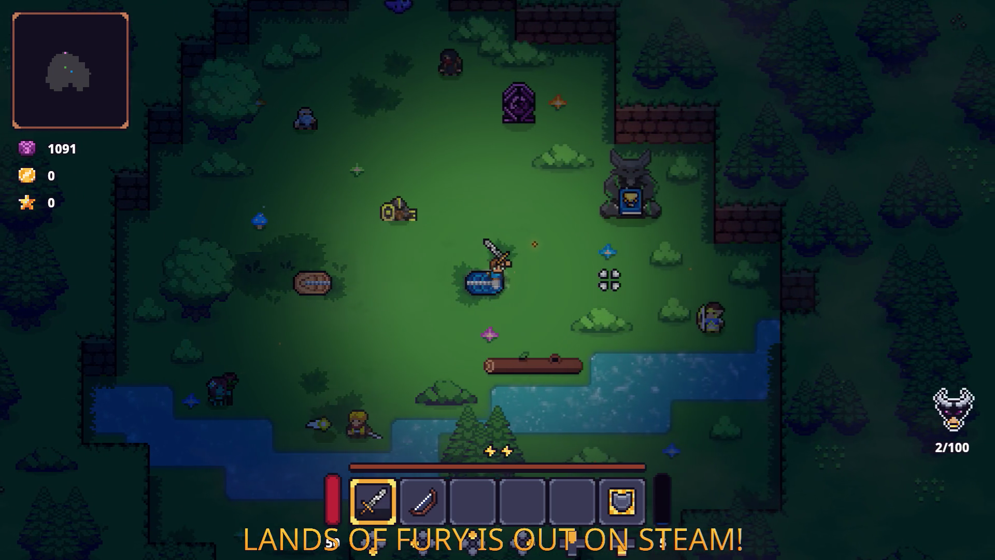
key("d")
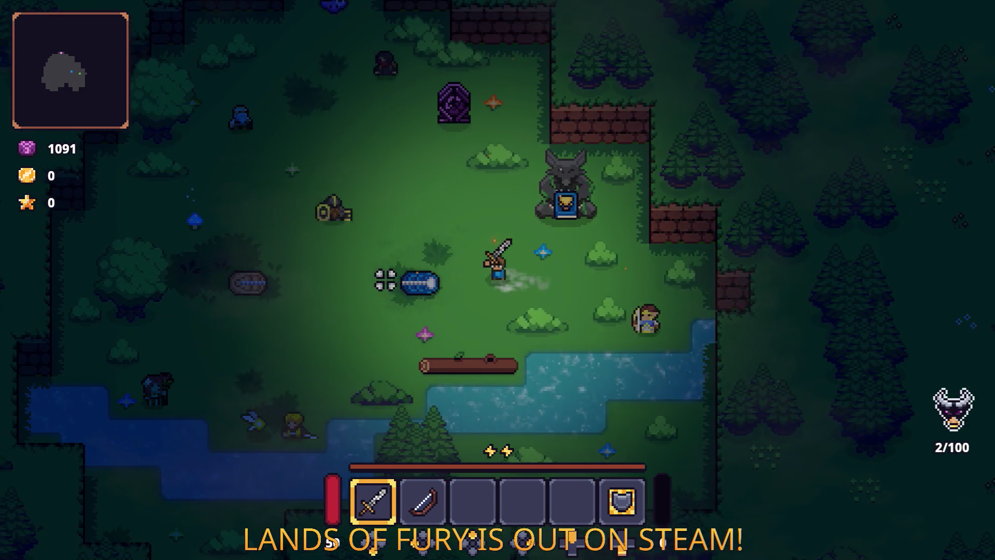
key("a")
- Pause the game and choose Quit to desktop to return to the editor
key("Escape")
key("Down")
key("Down")
key("Down")
key("Return")
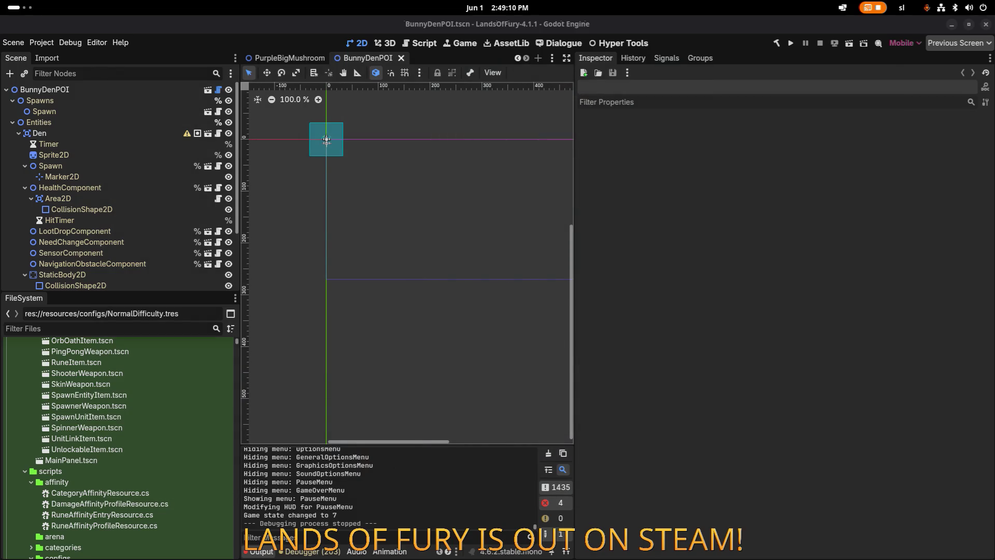
- Glance at the window overview, then save BunnyDenPOI.tscn
left_click(20, 7)
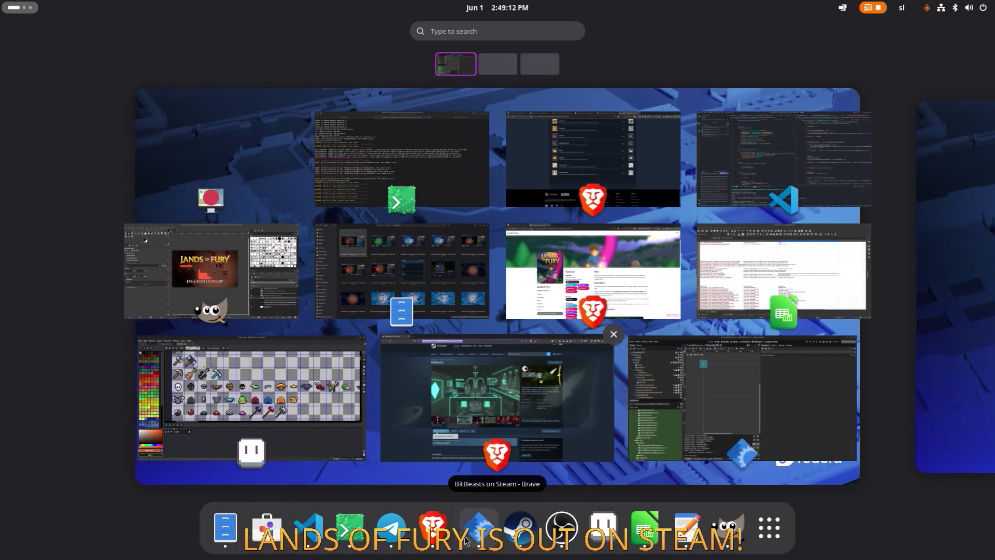
key("Escape")
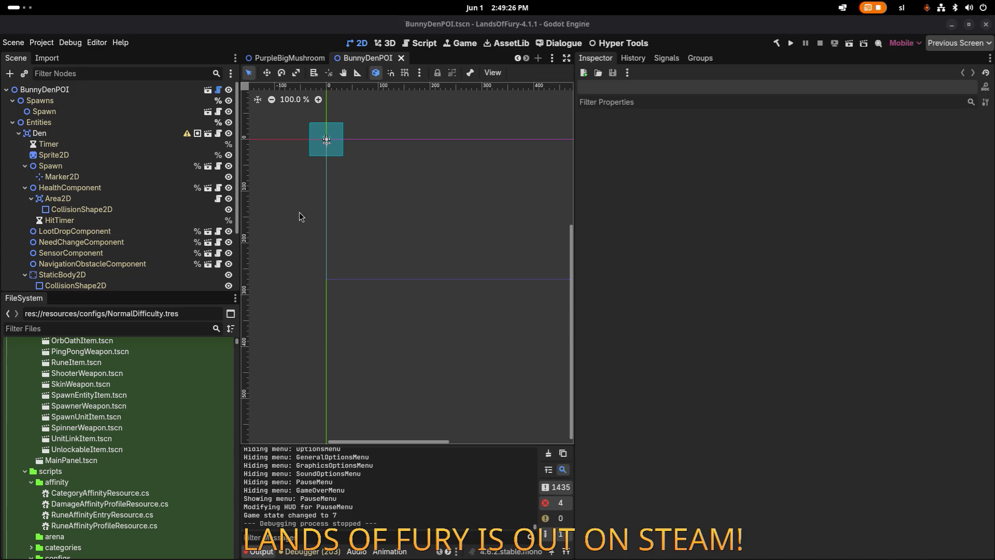
key("ctrl+s")
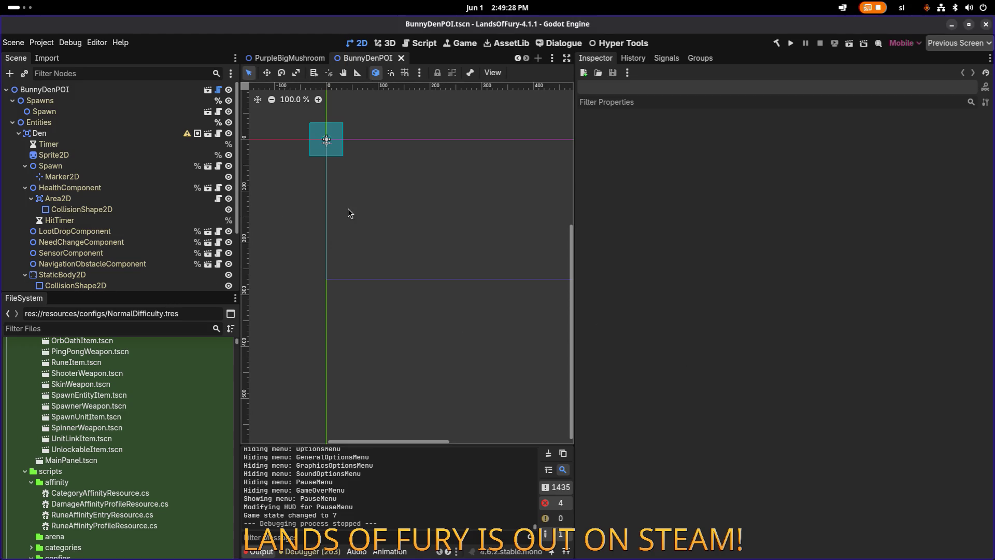
- Switch to the PurpleBigMushroom scene and review its Destroyable properties
left_click(309, 61)
left_click(368, 58)
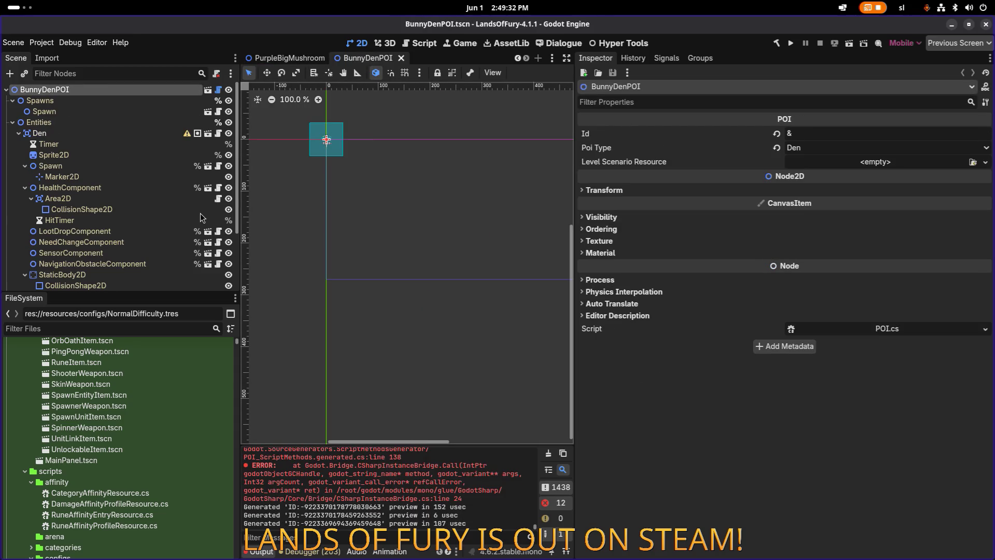
scroll(206, 217, "down", 3)
scroll(200, 213, "up", 3)
left_click(302, 62)
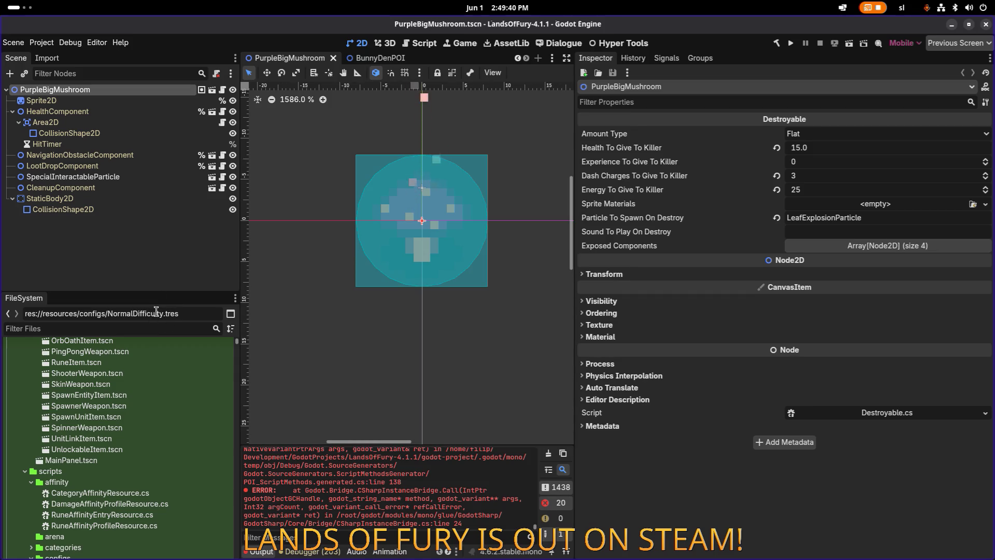
left_click(148, 325)
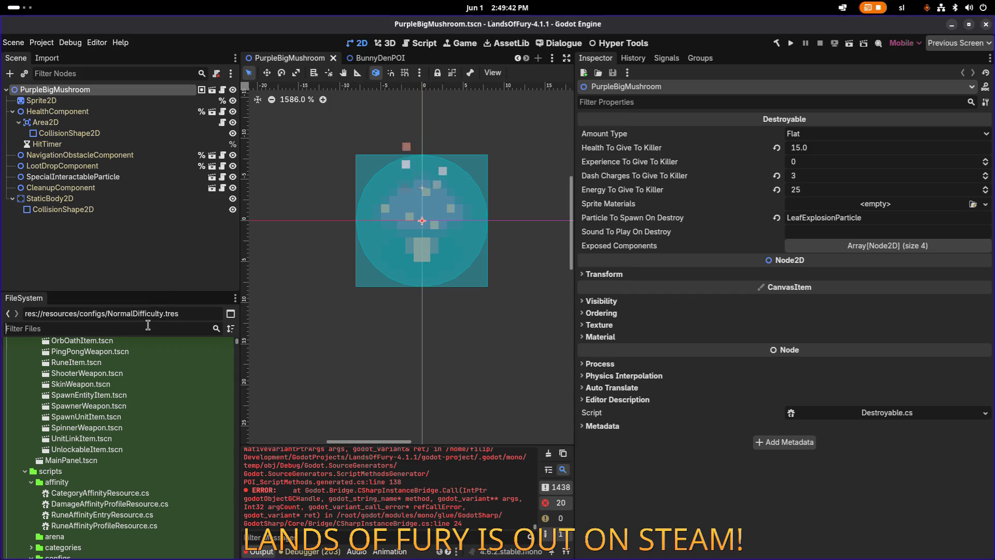
- Filter the FileSystem for 'normal' and inspect NormalDifficulty.tres
type("normal")
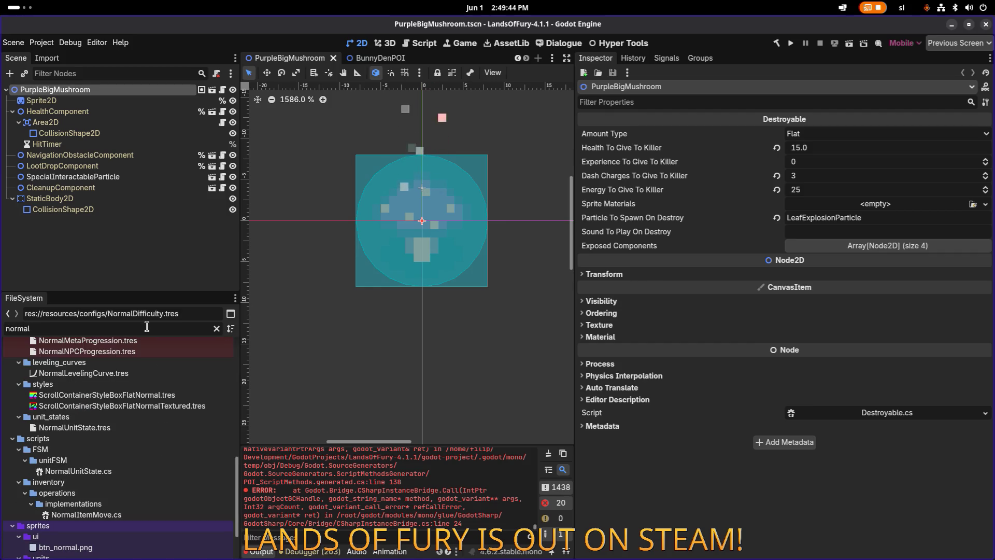
scroll(140, 365, "up", 1)
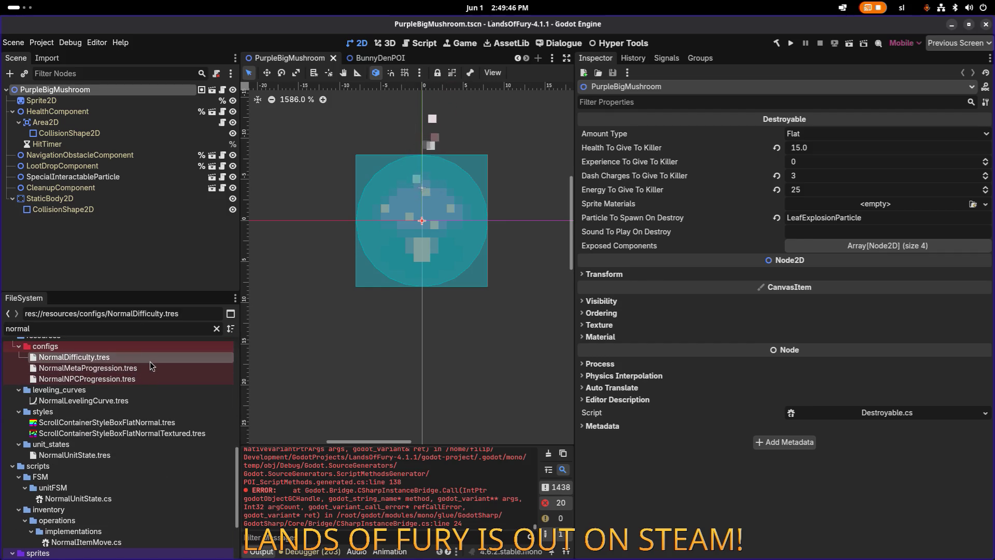
left_click(151, 362)
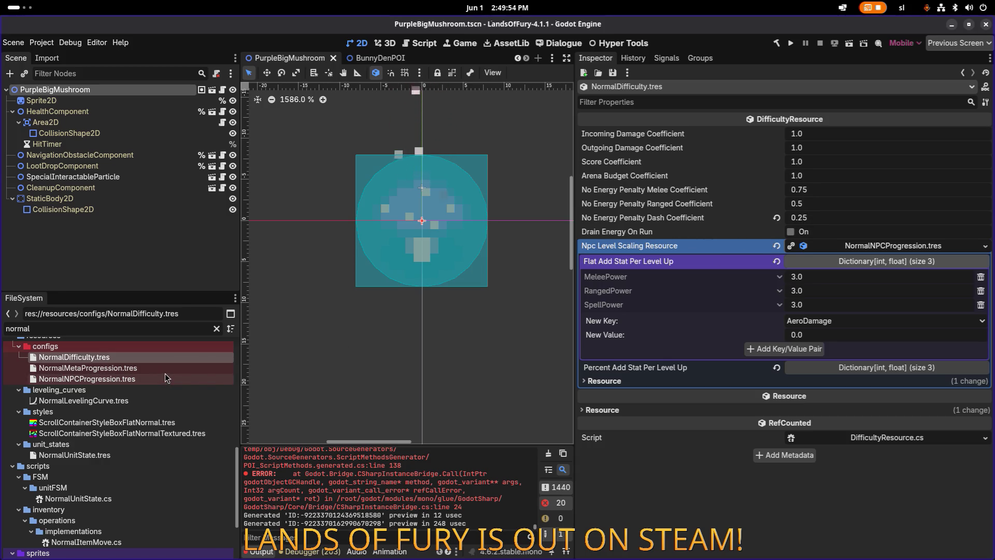
- Refilter the files by 'difficu' and inspect HardDifficulty.tres
scroll(168, 372, "up", 2)
left_click(217, 330)
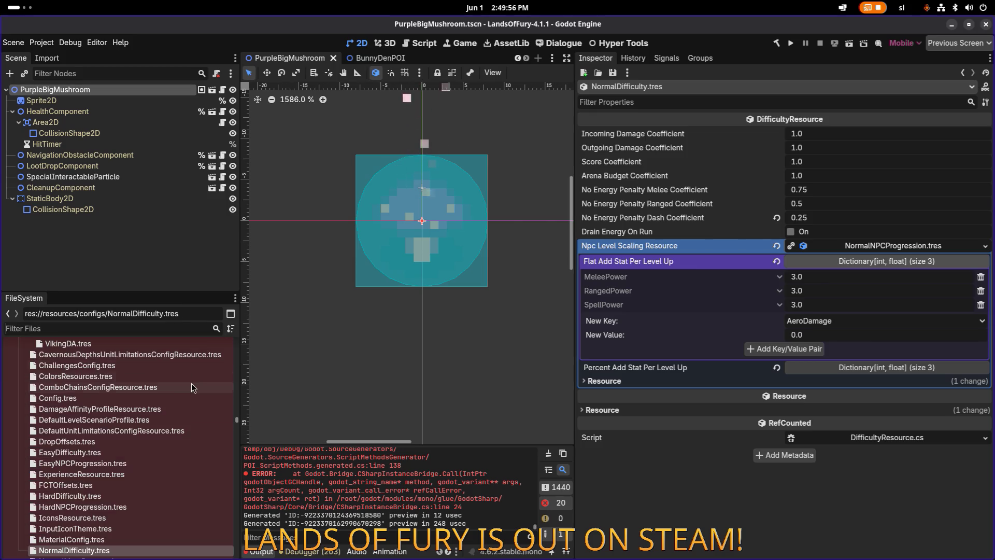
type("dific")
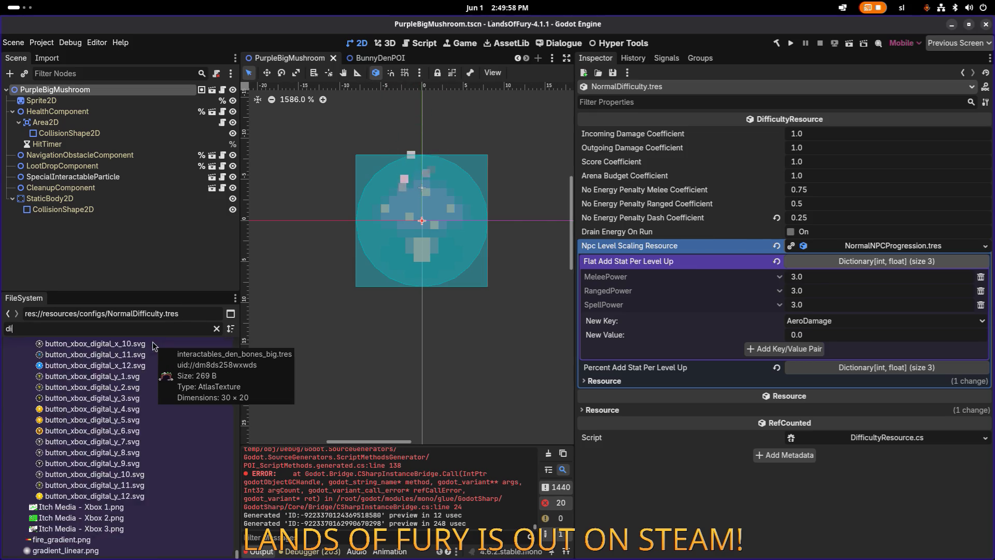
key("BackSpace")
key("BackSpace")
type("ficu")
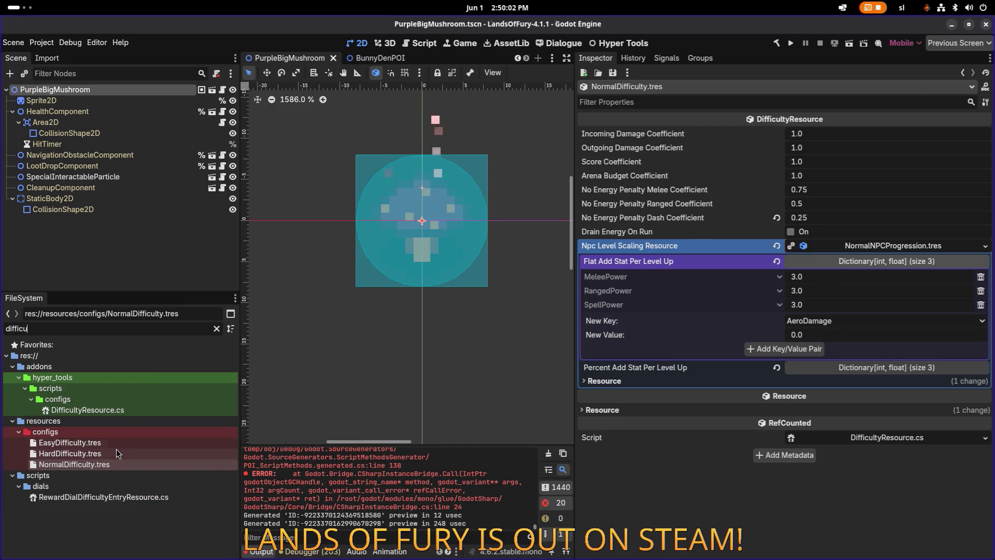
left_click(114, 455)
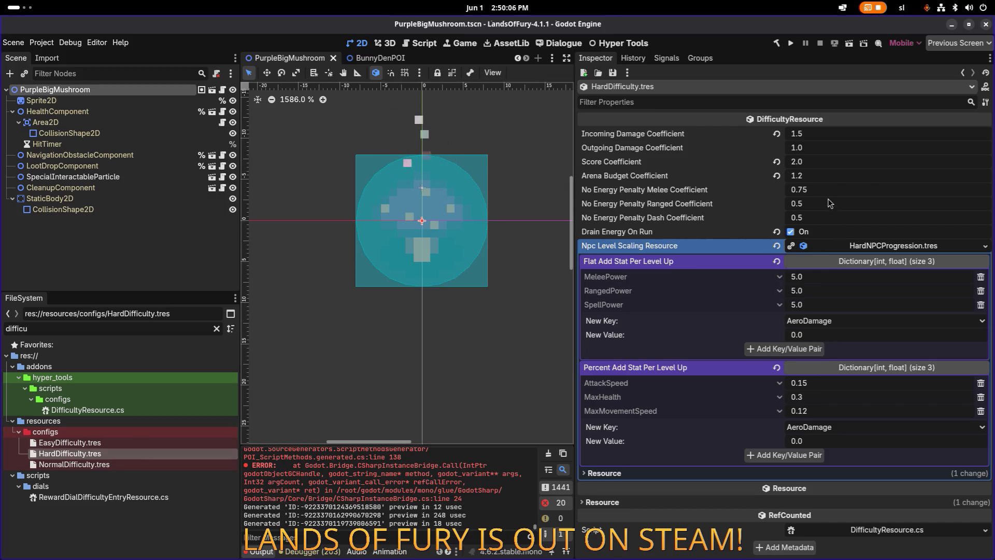
left_click(205, 444)
left_click(201, 455)
left_click(206, 445)
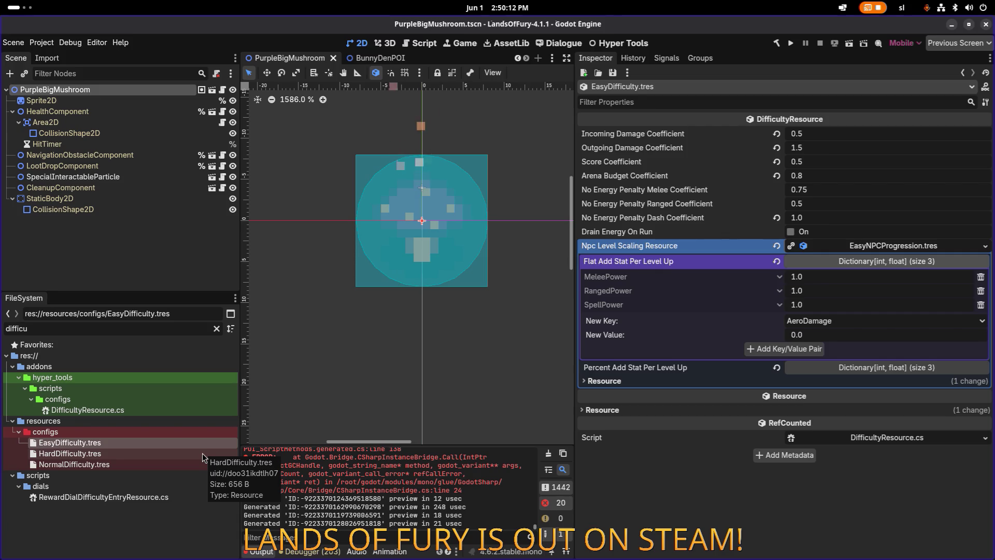
left_click(202, 453)
left_click(205, 444)
left_click(201, 452)
left_click(204, 444)
left_click(204, 452)
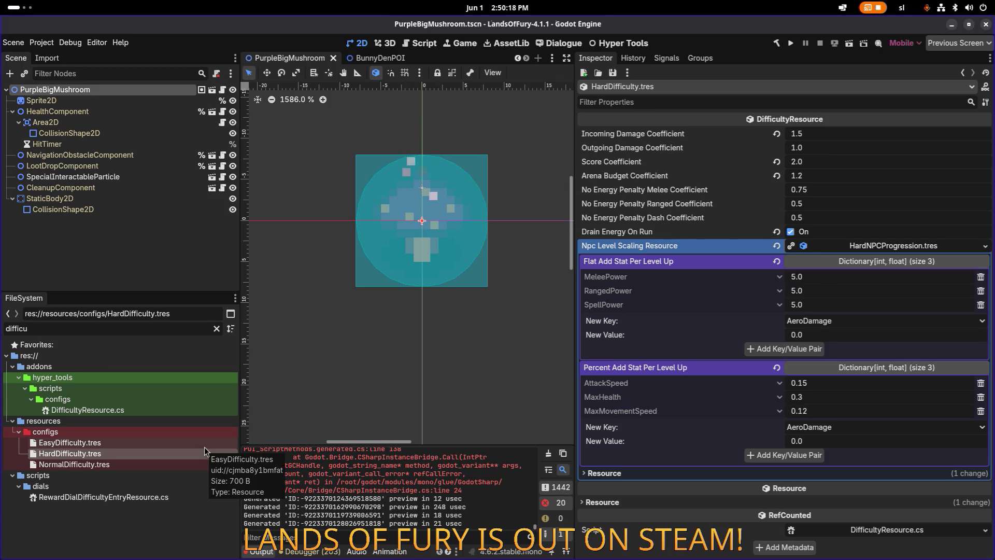
left_click(189, 459)
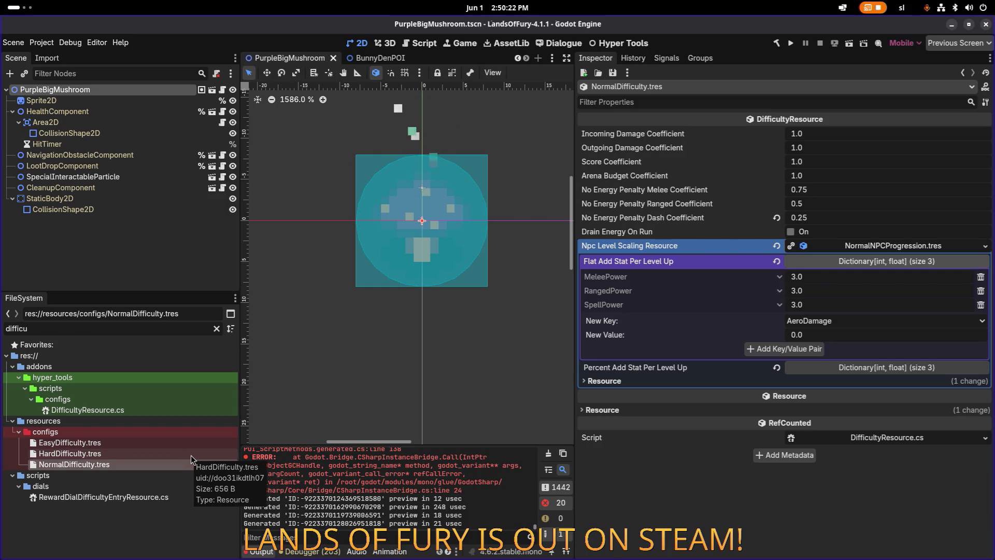
left_click(808, 218)
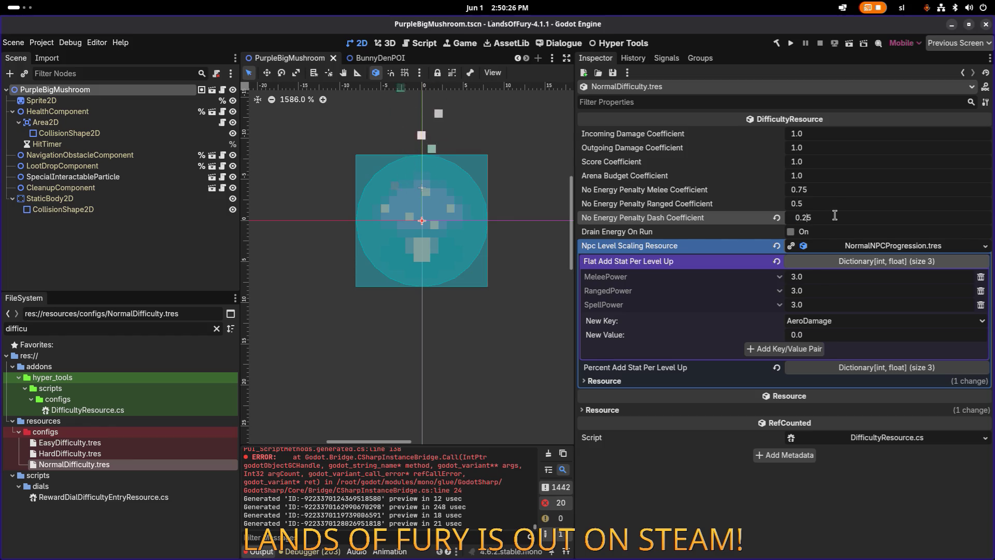
type("0.75")
- Save Normal's 0.75 dash coefficient, then set Hard's no-energy melee penalty to 0.5
key("Return")
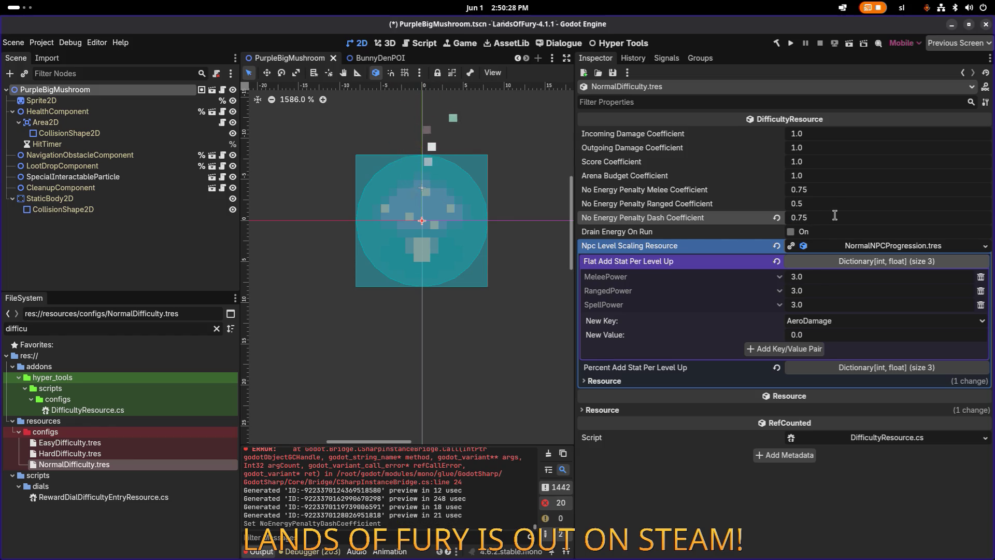
key("ctrl+s")
left_click(141, 454)
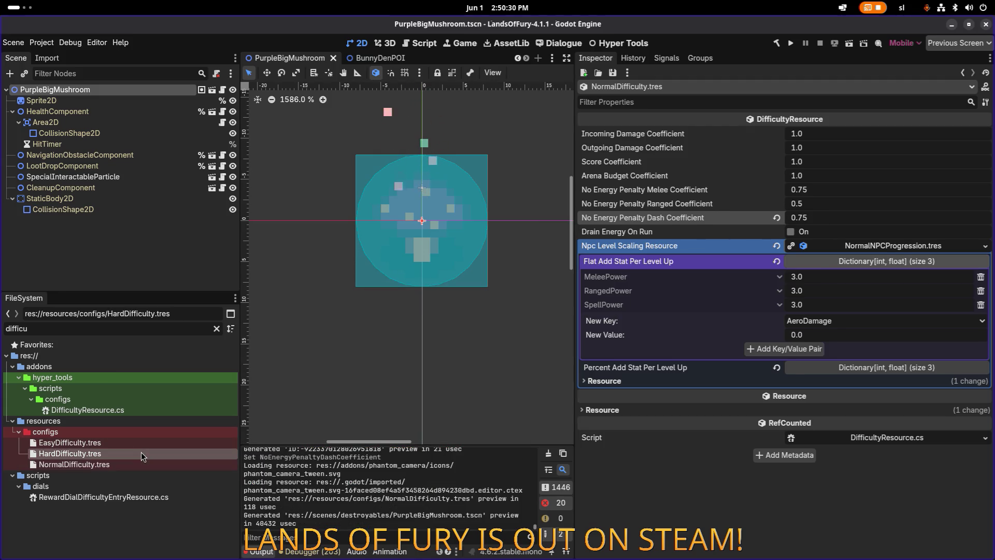
left_click(820, 218)
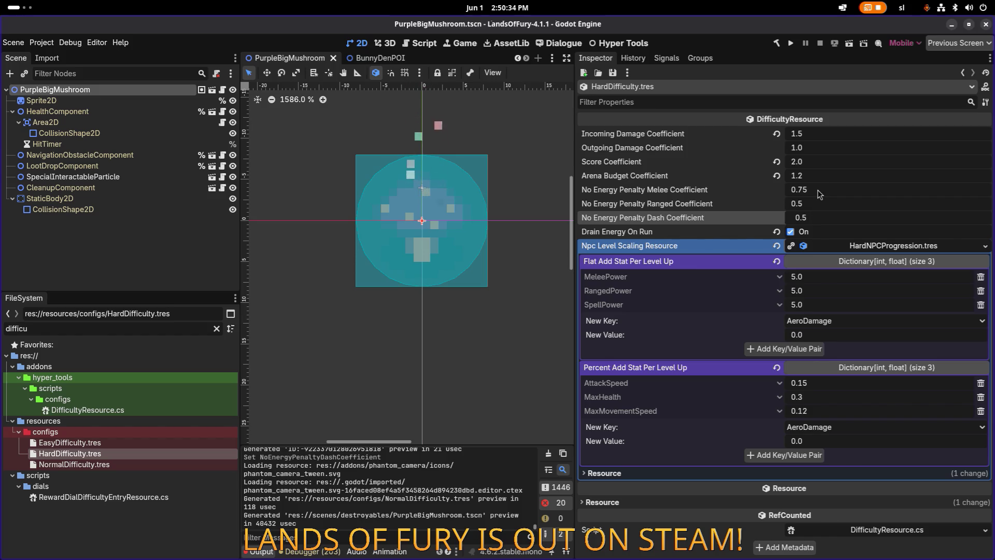
left_click(803, 189)
type("0.5")
key("Return")
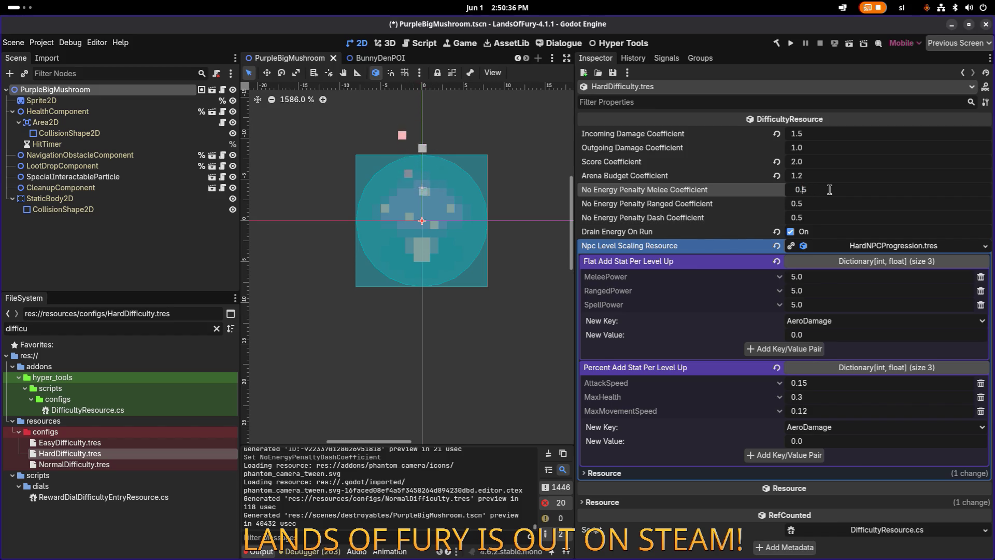
key("ctrl+s")
- After comparing with Normal, set Hard's no-energy ranged penalty to 0.3 and save
left_click(160, 463)
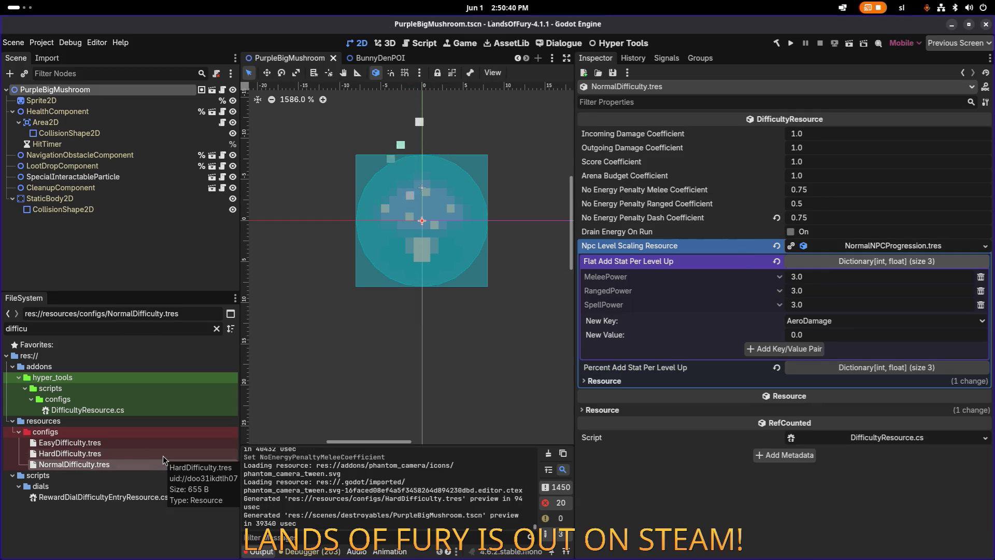
left_click(163, 455)
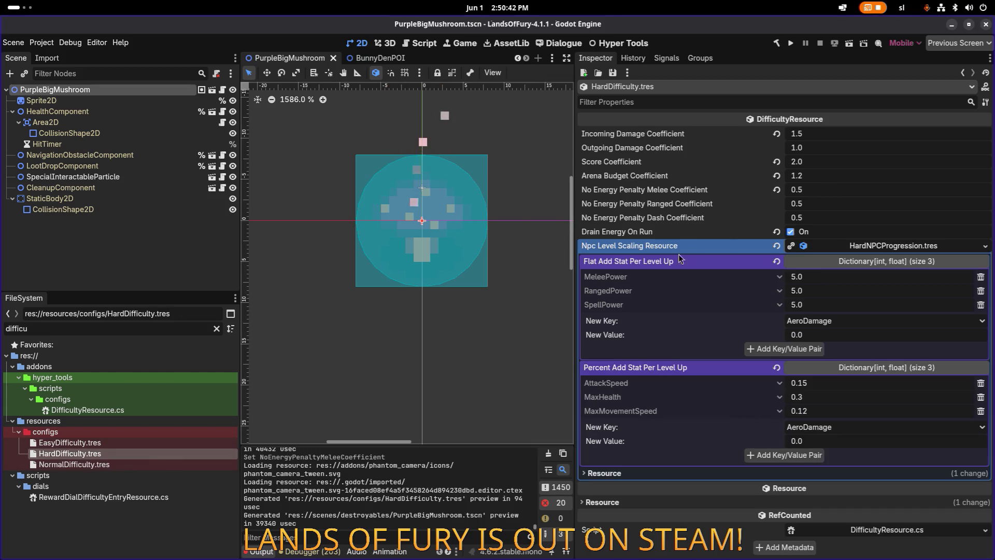
left_click(834, 203)
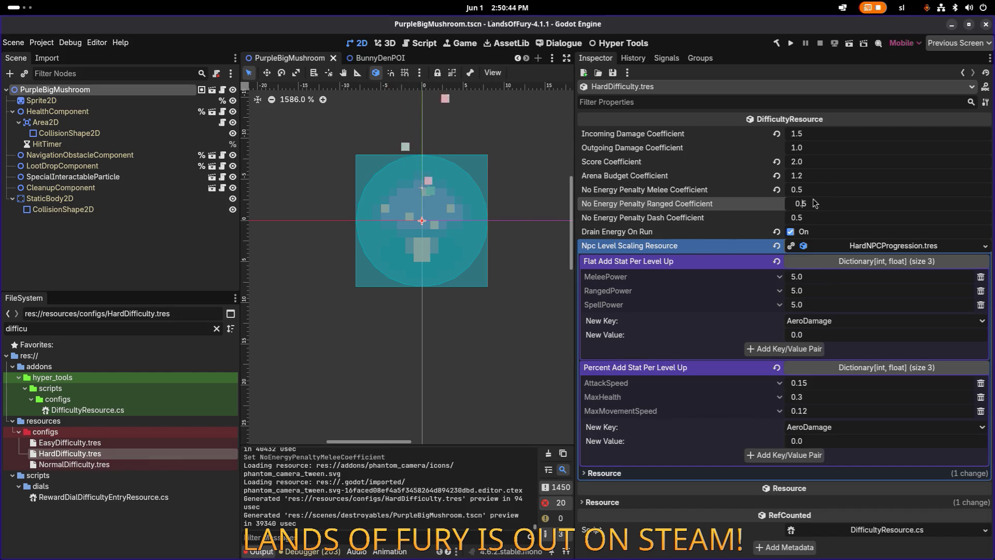
key("BackSpace")
type("3")
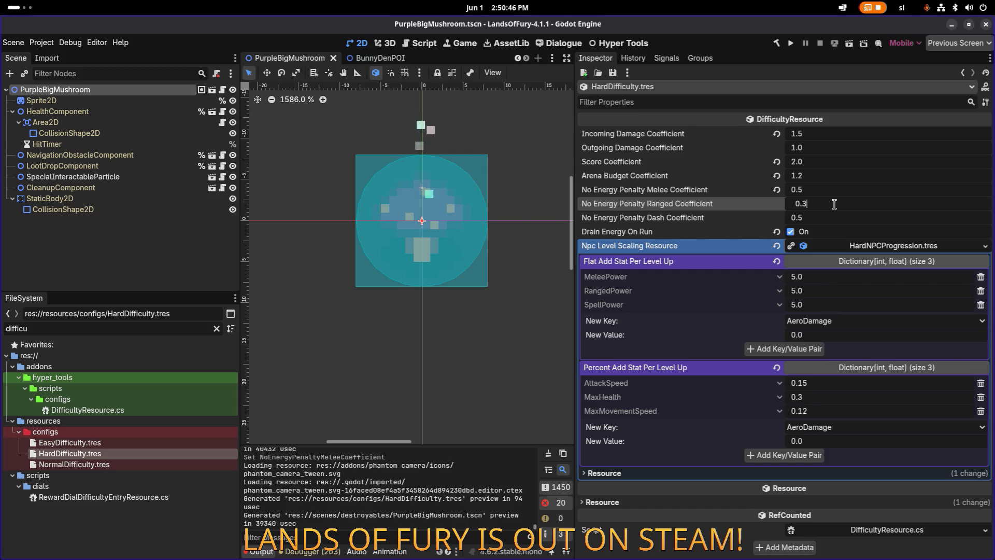
key("shift+Tab")
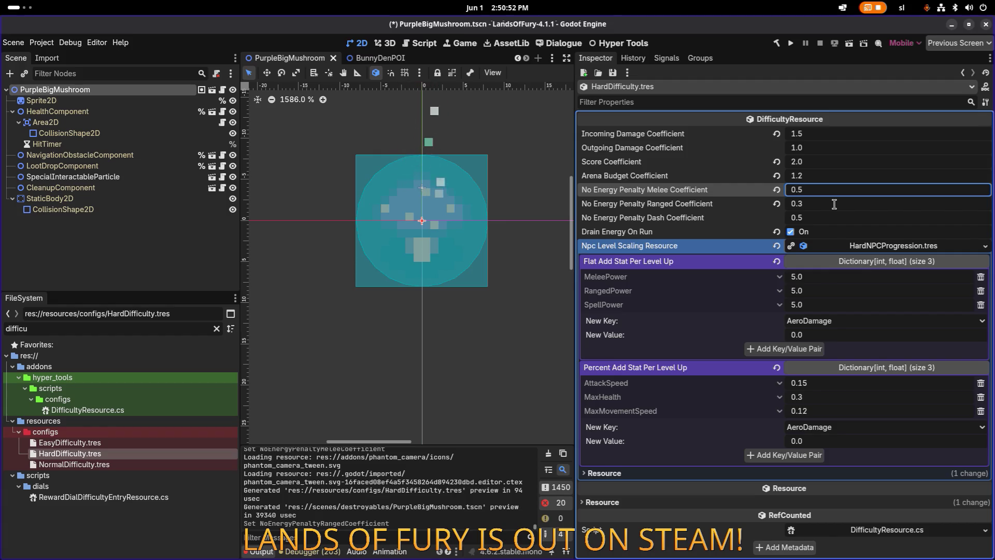
left_click(823, 217)
key("ctrl+s")
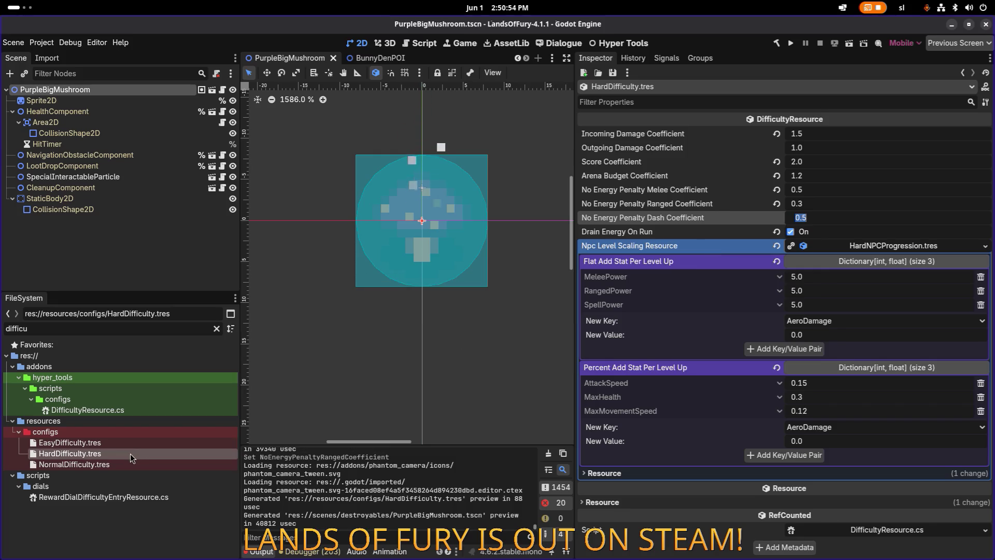
- Check the resource save options, then reopen NormalDifficulty.tres to verify its values
left_click(611, 73)
left_click(620, 84)
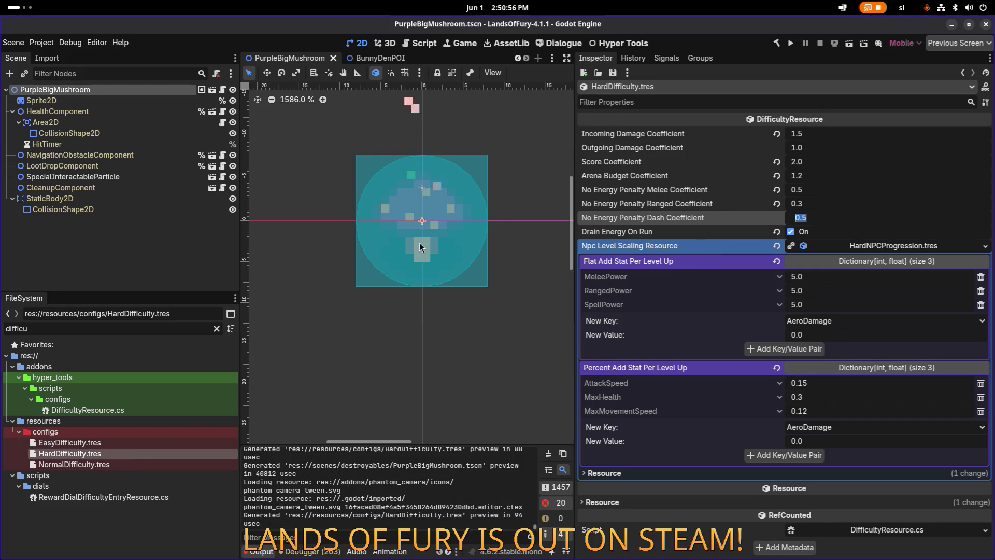
left_click(123, 464)
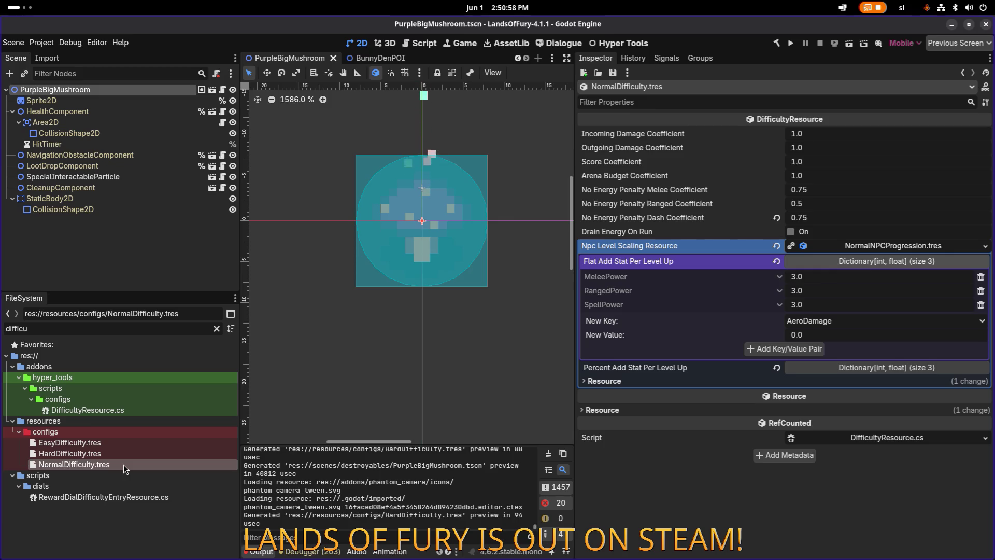